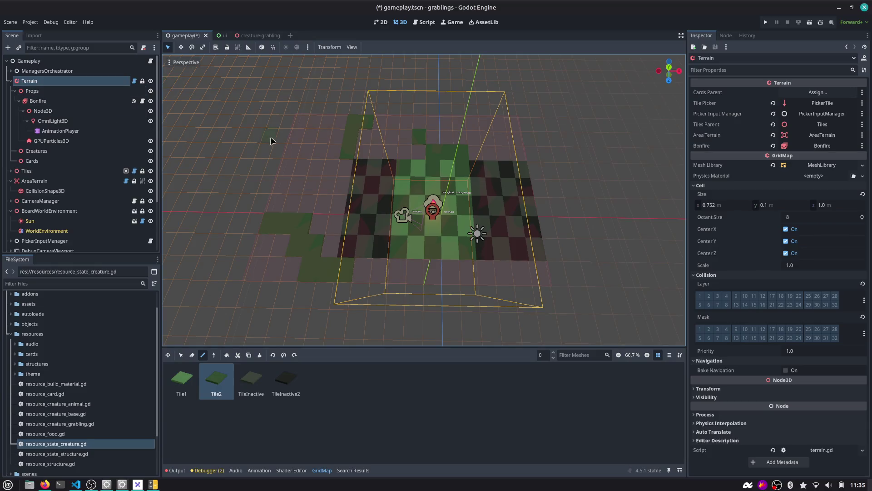
key("ctrl+z")
key("ctrl+z")
key("ctrl+z")
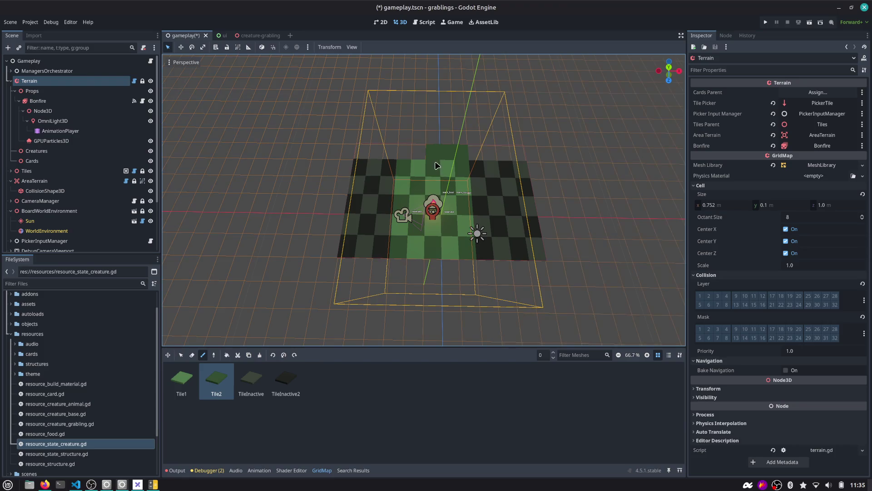
Undo the stray painted grid cells around the checkerboard and save the gameplay scene.
scroll(436, 160, "up", 3)
key("ctrl+s")
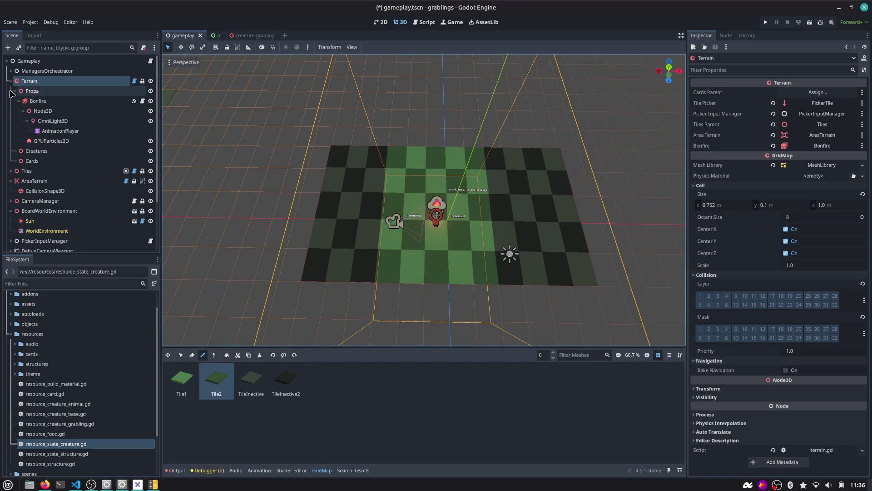
Expand the Tiles node, select Tile(-1,0), and orbit for a face-on board view.
left_click(10, 171)
left_click(44, 190)
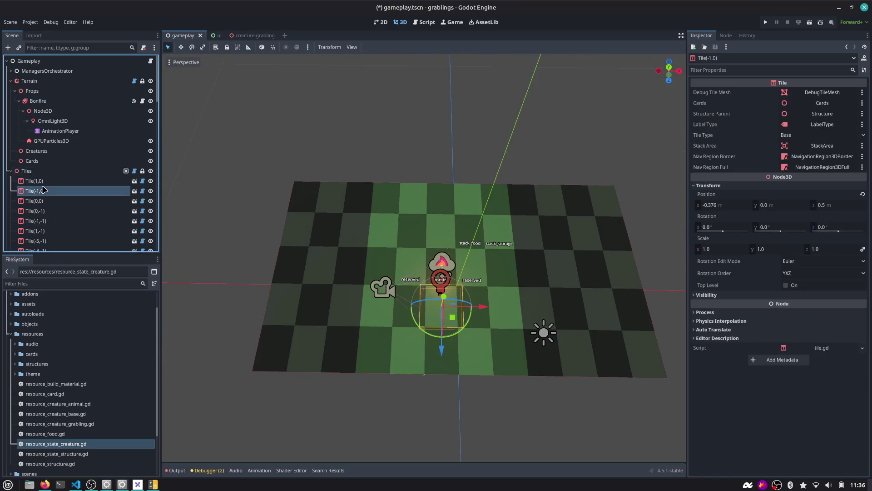
scroll(302, 218, "down", 5)
left_click_drag(302, 218, 288, 204)
scroll(363, 230, "down", 2)
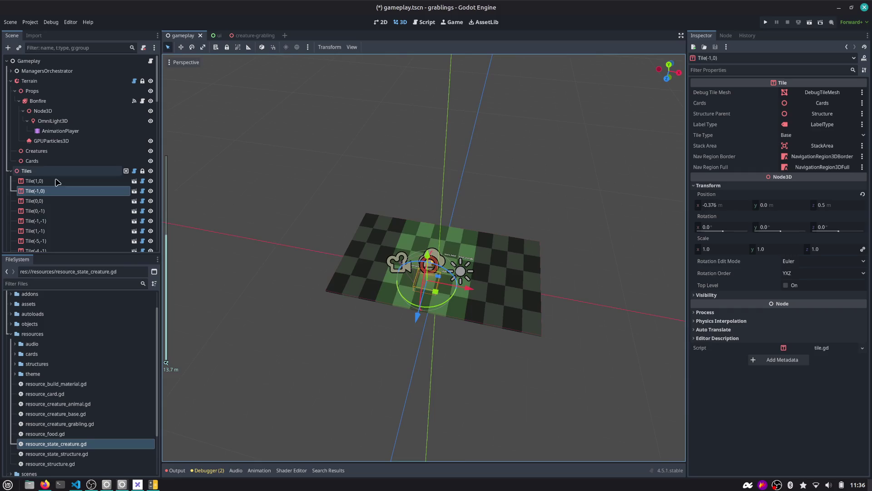
scroll(363, 230, "up", 3)
left_click_drag(364, 230, 345, 223)
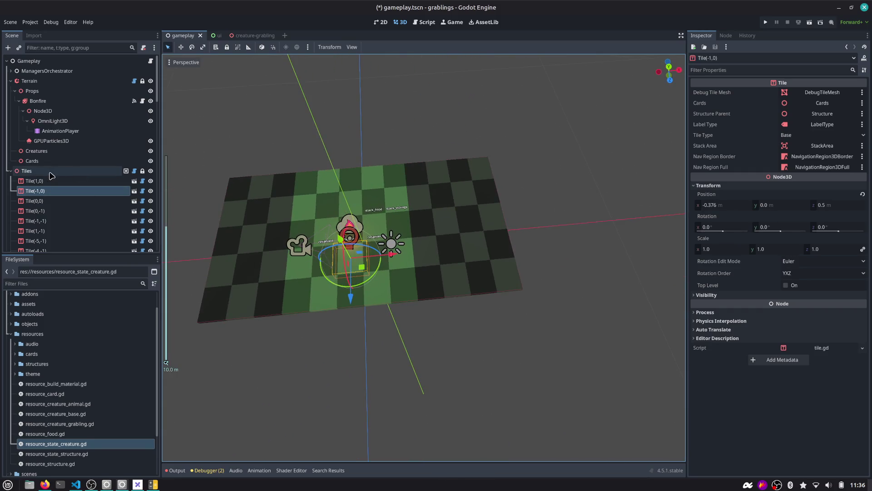
left_click_drag(255, 199, 278, 197)
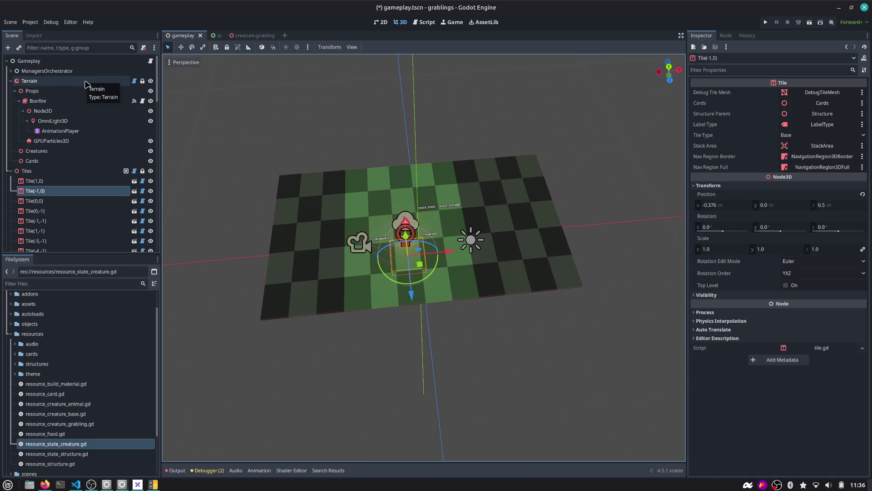
Select Tile(1,0), then toggle the Tiles node's visibility.
left_click(38, 176)
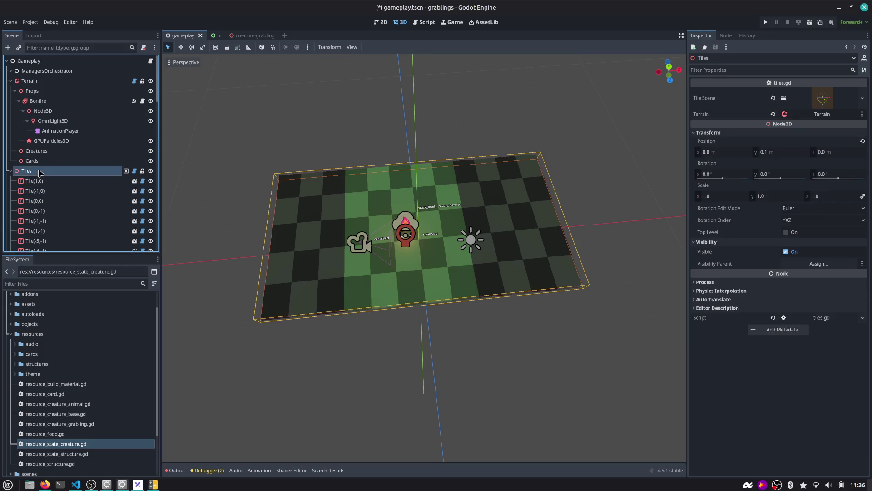
left_click(56, 182)
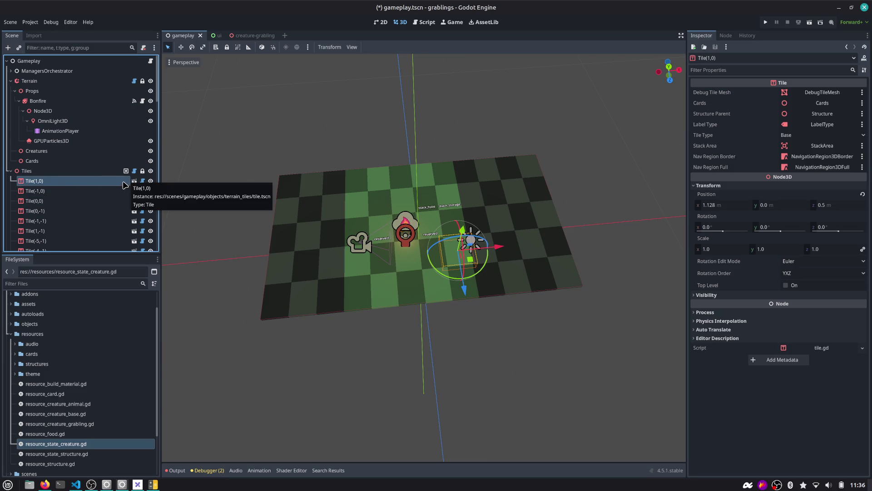
left_click(151, 171)
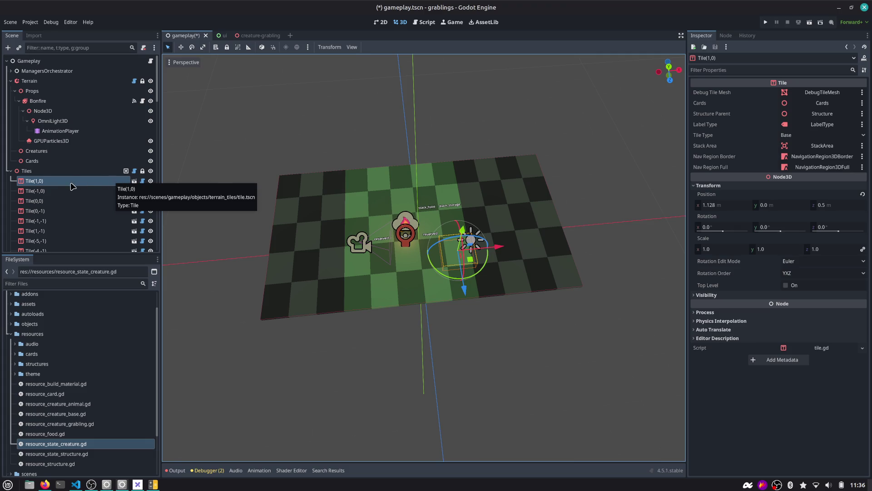
scroll(68, 181, "down", 3)
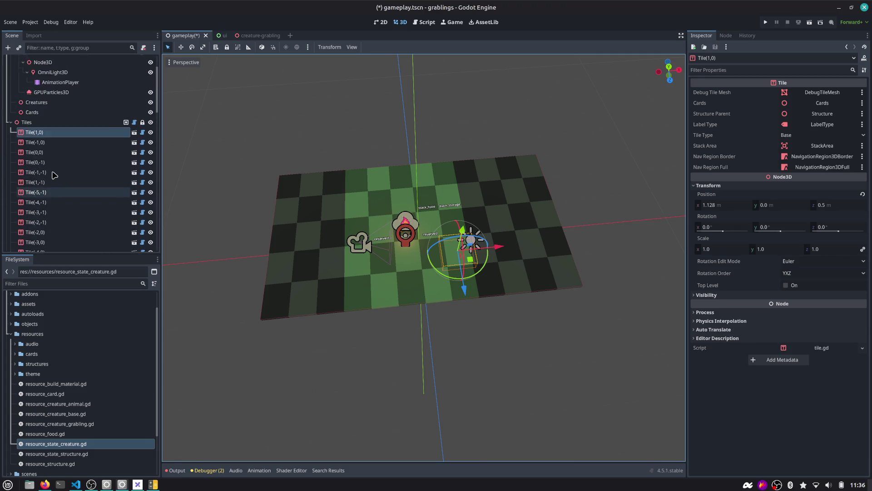
scroll(54, 175, "up", 3)
left_click(41, 80)
mouse_move(372, 234)
left_mouse_down()
mouse_move(387, 247)
mouse_move(459, 248)
left_mouse_up()
scroll(75, 189, "down", 6)
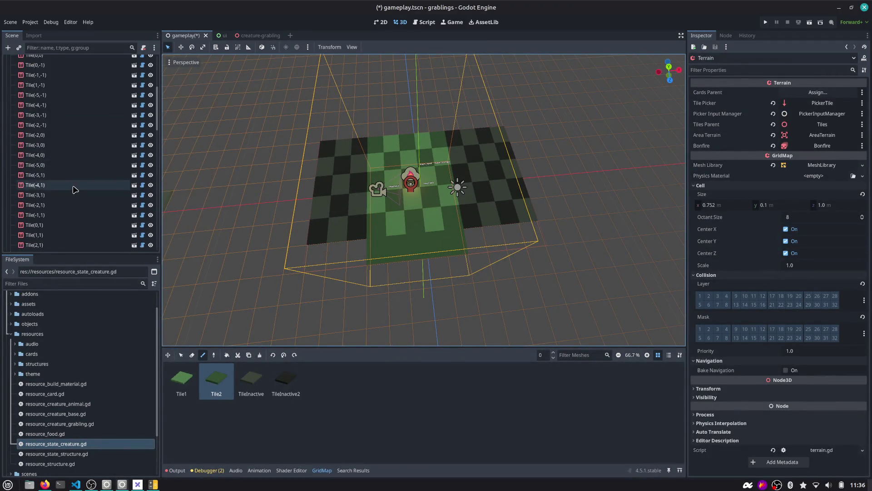
scroll(75, 189, "down", 8)
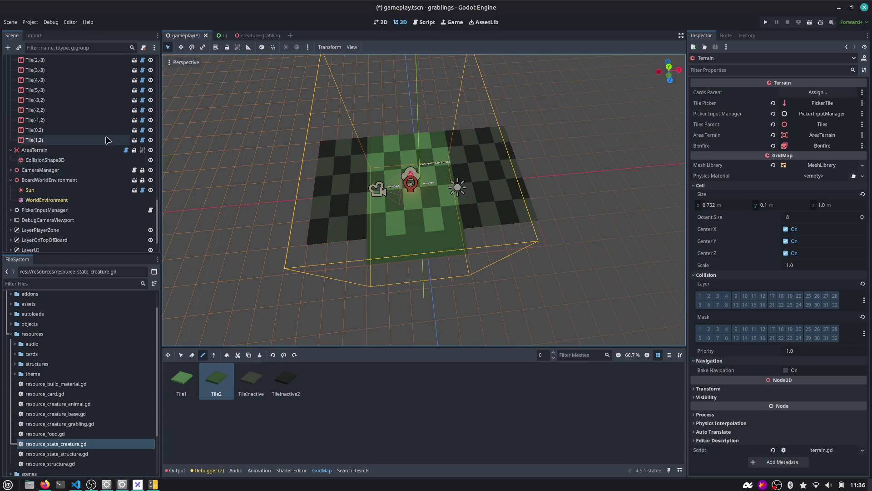
mouse_move(391, 264)
left_mouse_down()
mouse_move(432, 305)
mouse_move(481, 302)
left_mouse_up()
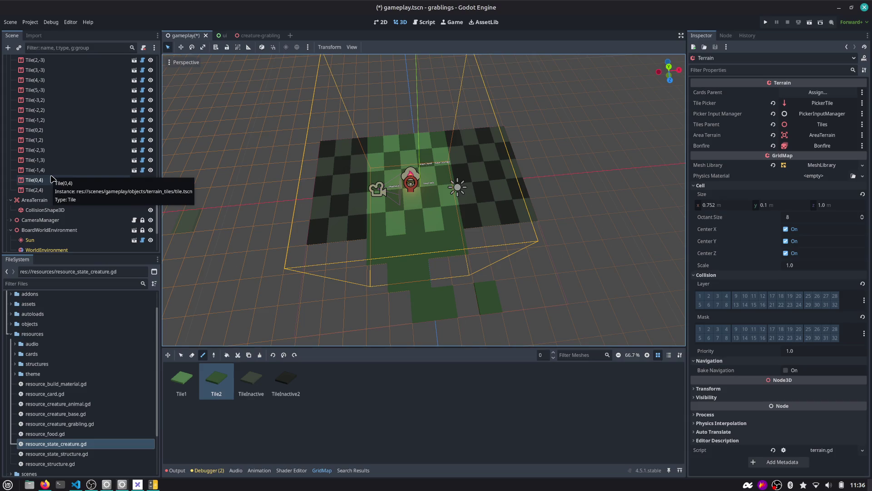
key("ctrl+z")
key("ctrl+z")
key("ctrl+z")
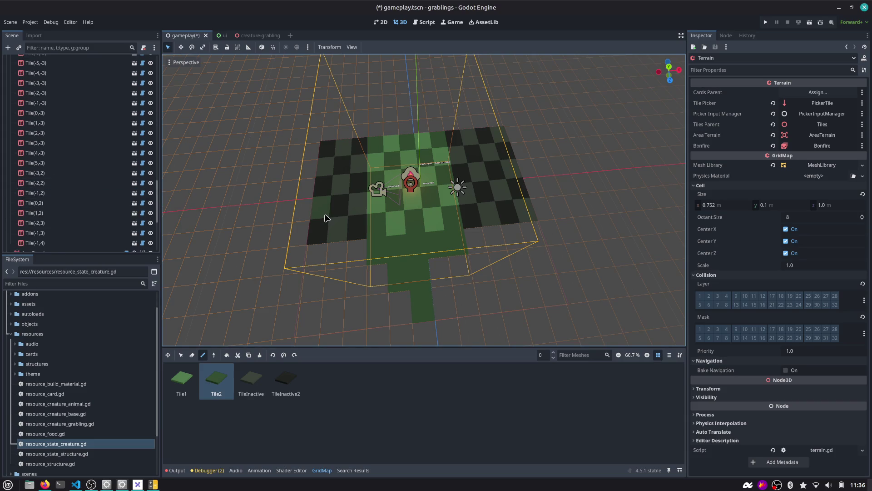
key("ctrl+z")
key("ctrl+z")
key("ctrl+z")
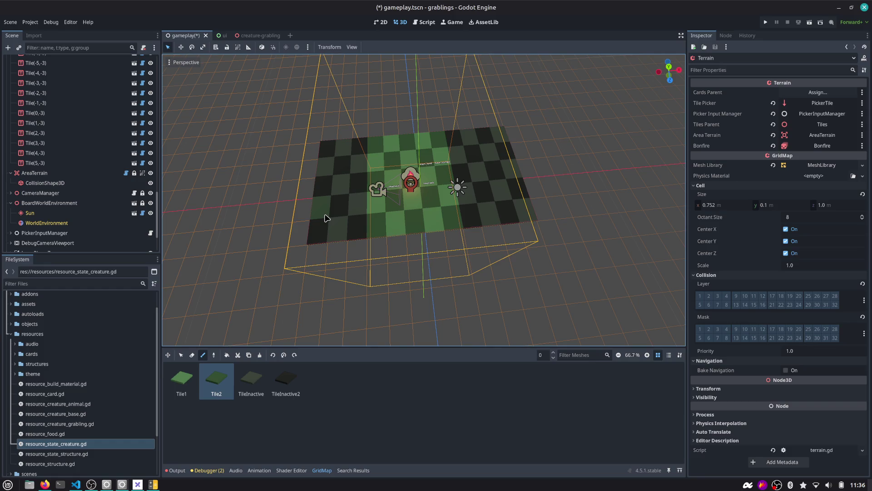
left_click_drag(317, 209, 305, 214)
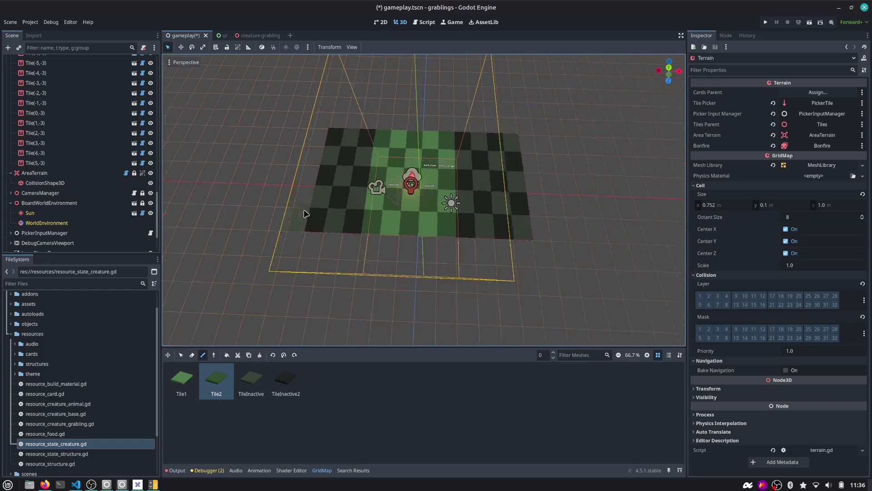
scroll(23, 173, "up", 10)
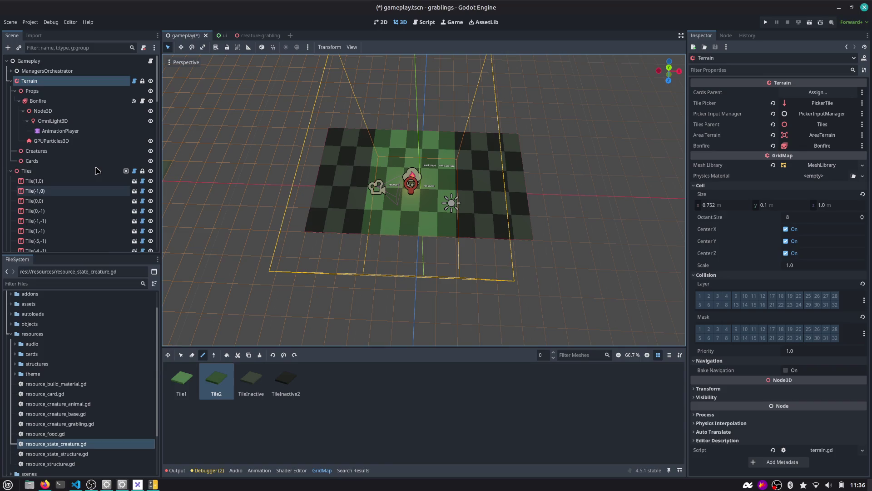
Collapse the Tiles, Terrain, CameraManager and BoardWorldEnvironment branches in the Scene dock.
left_click(10, 171)
left_click(10, 81)
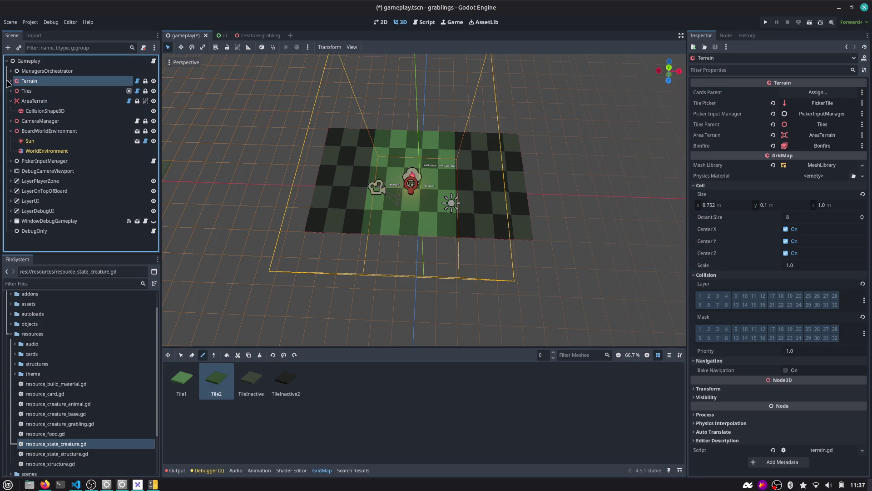
left_click(10, 121)
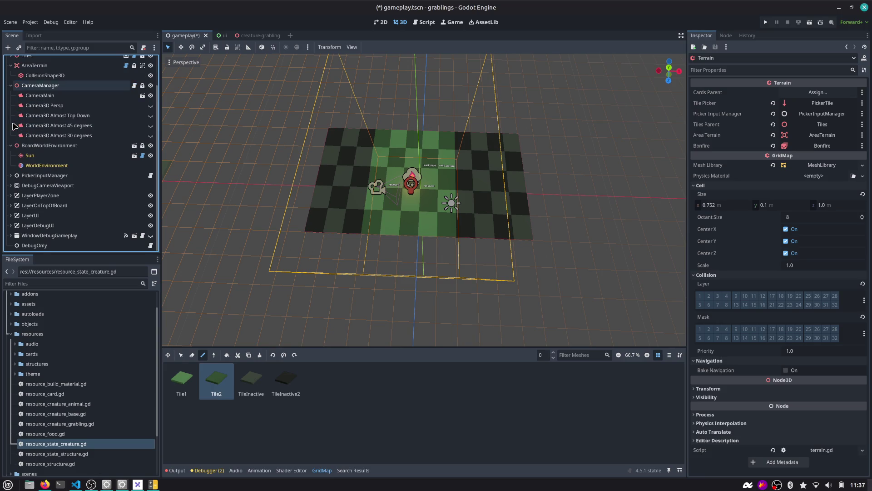
left_click(11, 85)
left_click(10, 131)
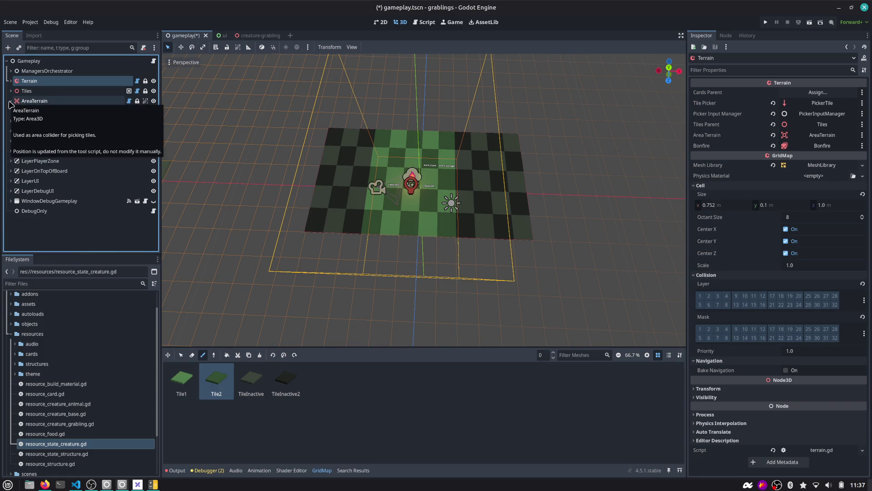
Expand AreaTerrain and BoardWorldEnvironment, then select the Sun light.
left_click(10, 101)
left_click(10, 120)
left_click(10, 105)
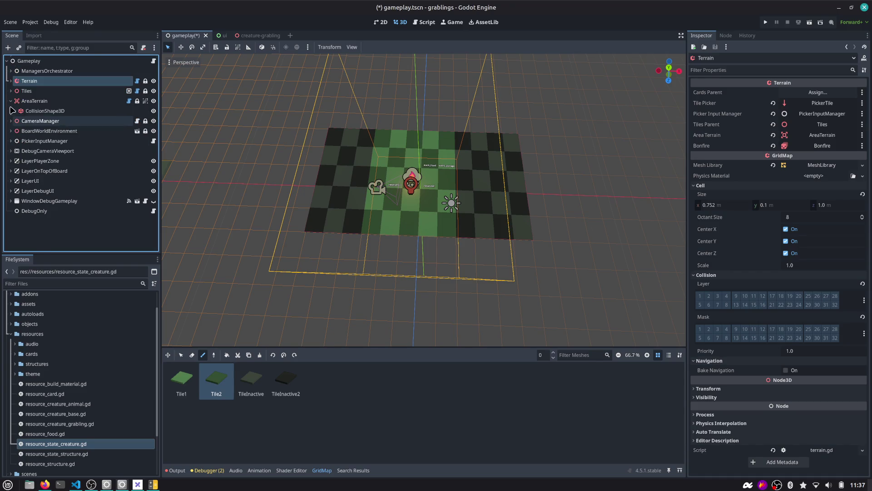
left_click(11, 131)
left_click(130, 142)
Frame the Sun, try different Phi angles, and set Phi back to -0.62.
key("f")
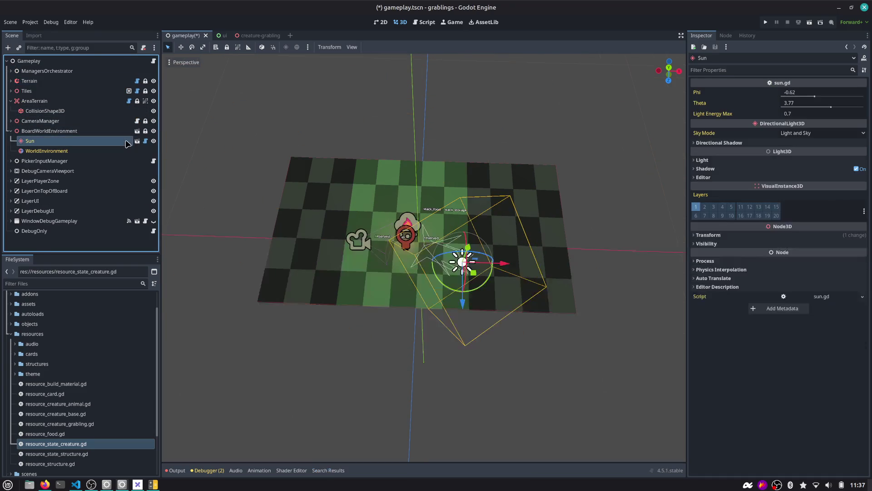
scroll(310, 154, "down", 2)
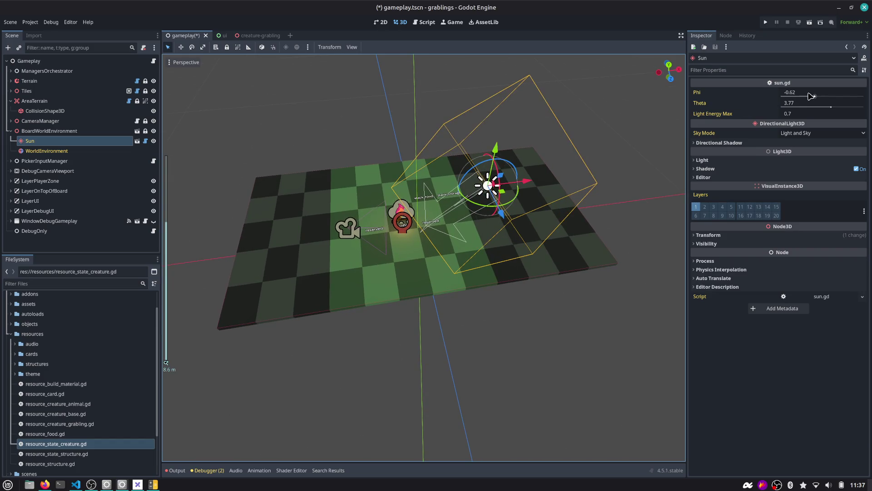
mouse_move(815, 97)
left_mouse_down()
mouse_move(801, 97)
mouse_move(848, 98)
mouse_move(792, 97)
mouse_move(844, 98)
mouse_move(801, 98)
mouse_move(843, 99)
mouse_move(822, 98)
left_mouse_up()
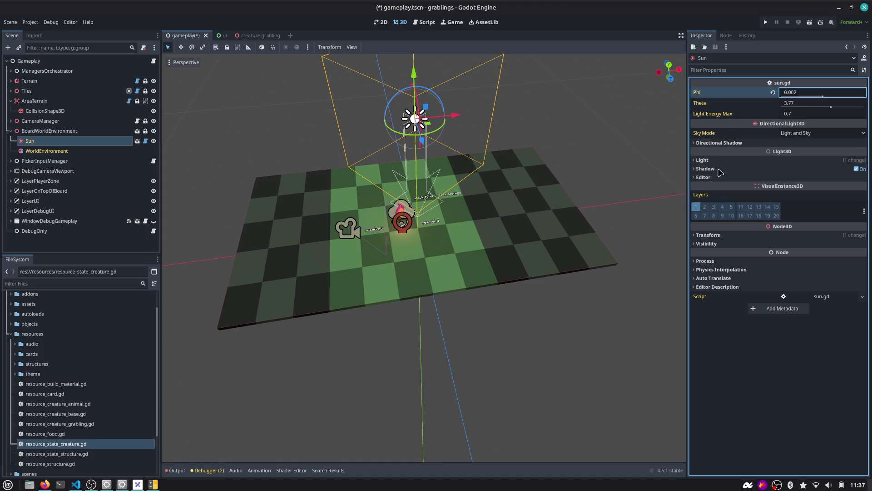
left_click(713, 235)
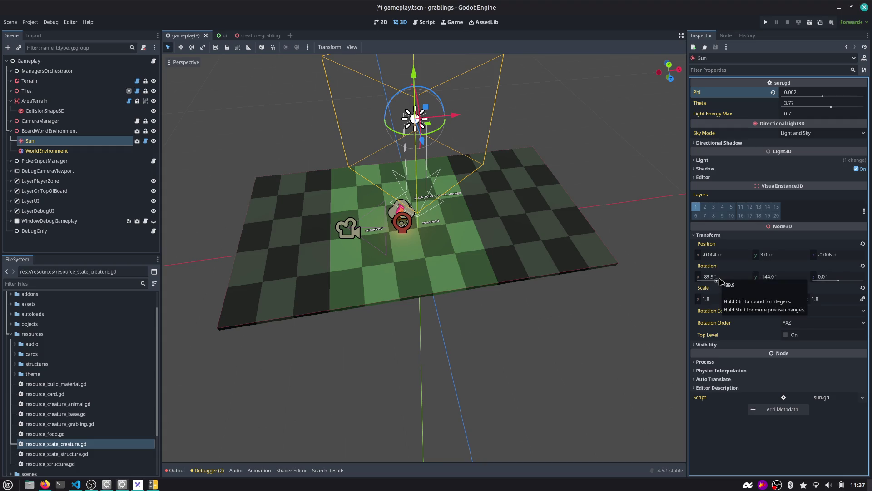
mouse_move(823, 96)
left_mouse_down()
mouse_move(811, 98)
mouse_move(852, 100)
mouse_move(798, 101)
mouse_move(827, 103)
mouse_move(821, 106)
left_mouse_up()
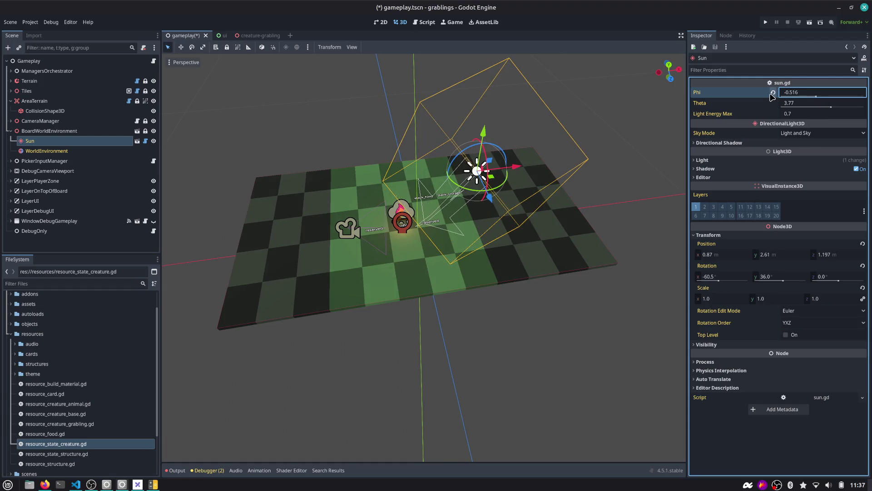
mouse_move(773, 93)
left_mouse_down()
mouse_move(781, 93)
mouse_move(764, 99)
left_mouse_up()
Save the gameplay scene, select the Gameplay root, and run the game.
left_click(318, 114)
key("ctrl+s")
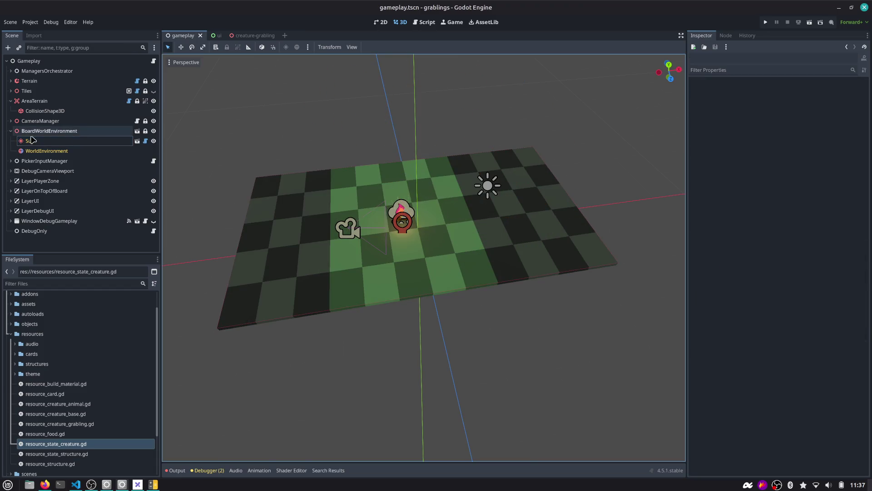
left_click(10, 132)
left_click(28, 61)
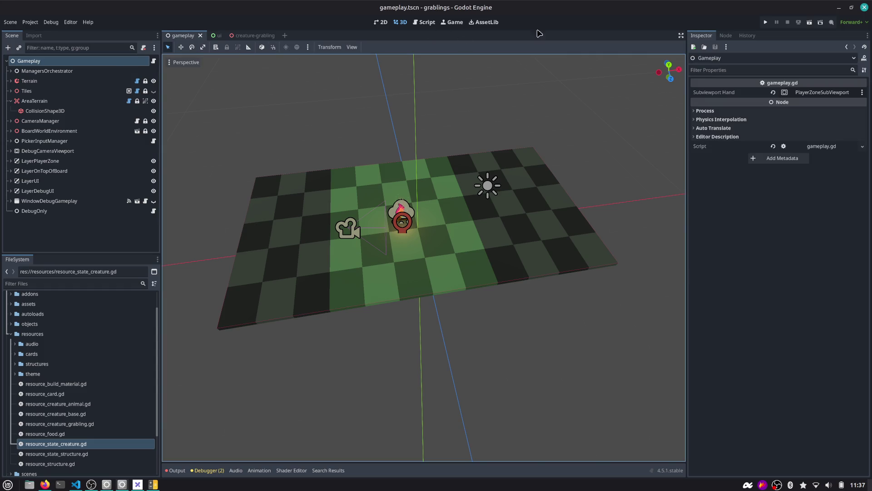
left_click(766, 22)
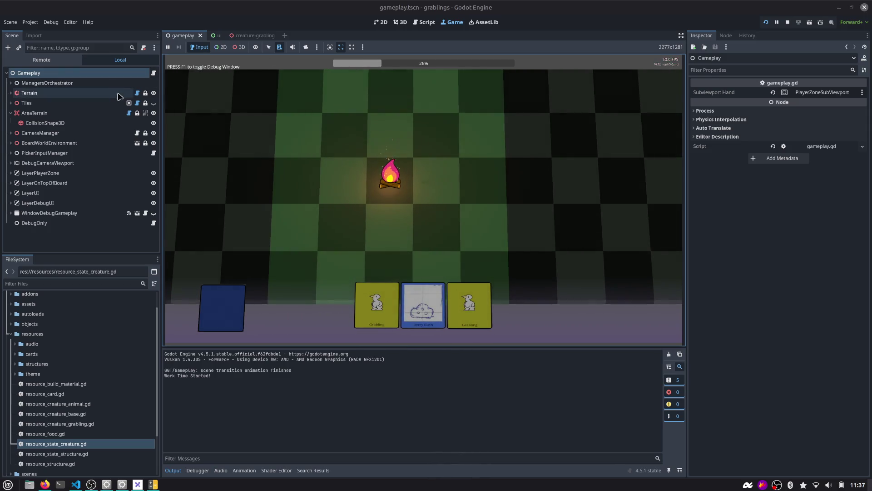
Make Tiles visible again, stop the test run, and open resource_state_creature.gd.
left_click(153, 103)
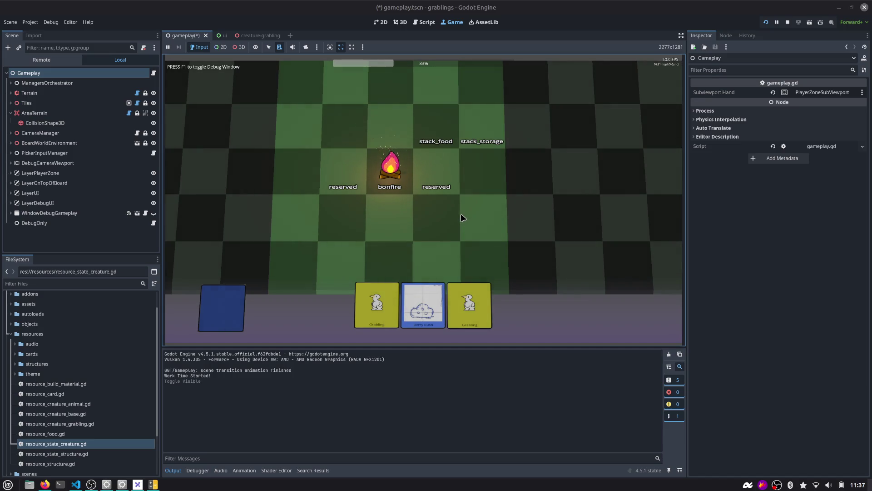
left_click(787, 23)
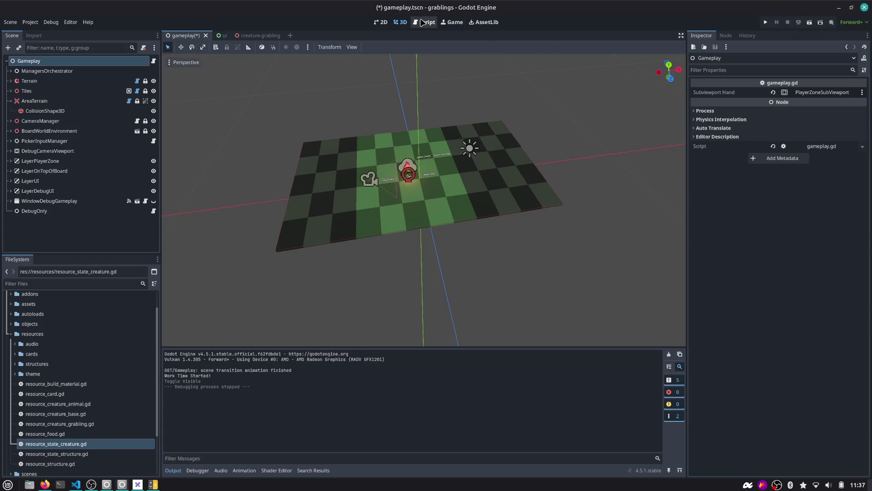
left_click(424, 22)
Change health_points' default on line 6 from 3 to 0, save, and open creature_grabling.gd.
double_click(337, 106)
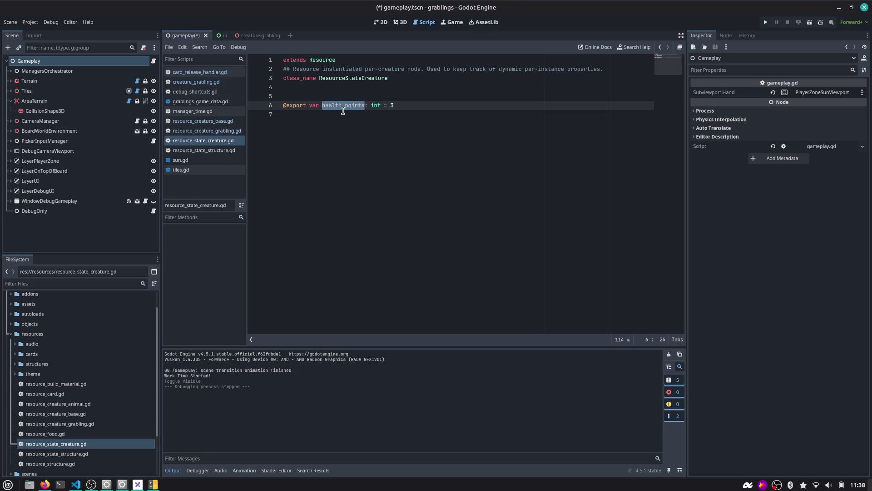
left_click(409, 106)
type("0")
key("ctrl+s")
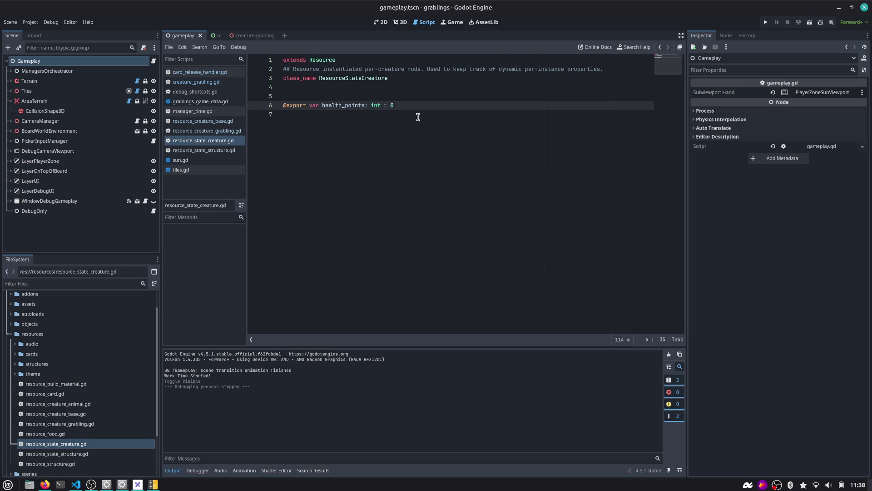
double_click(334, 106)
left_click(410, 107)
double_click(347, 106)
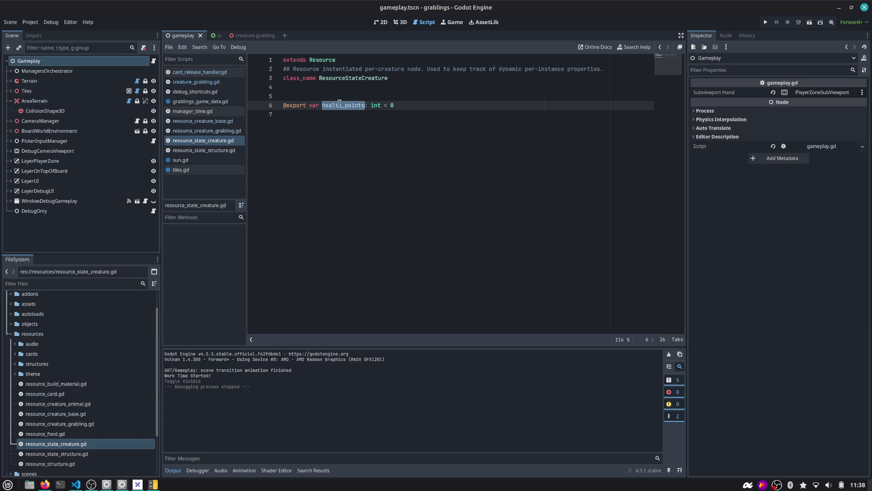
left_click(200, 81)
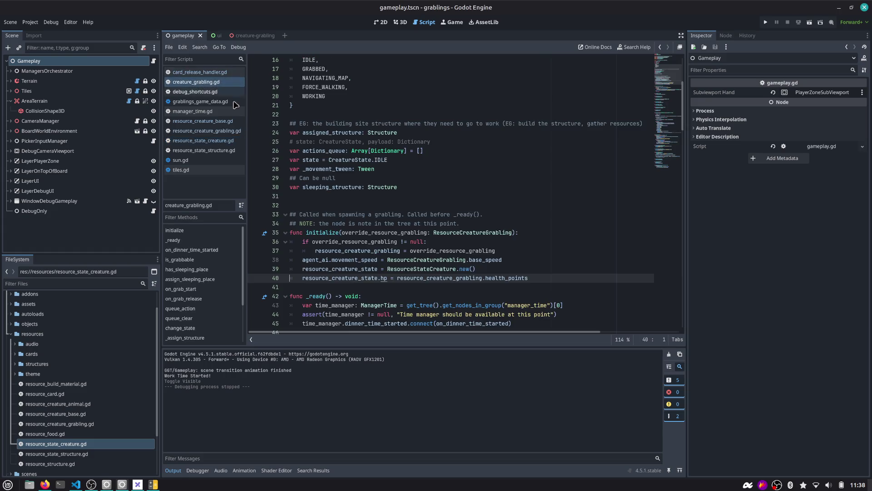
Cut the on_dinner_time_started function and paste it below queue_clear.
scroll(363, 209, "down", 5)
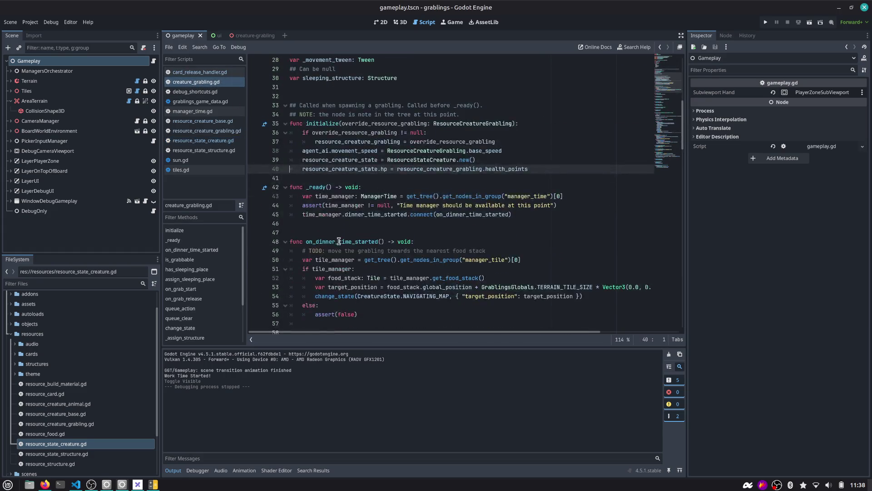
double_click(340, 241)
left_click(340, 226)
left_click(373, 284)
key("shift+Up")
key("shift+Up")
key("shift+Up")
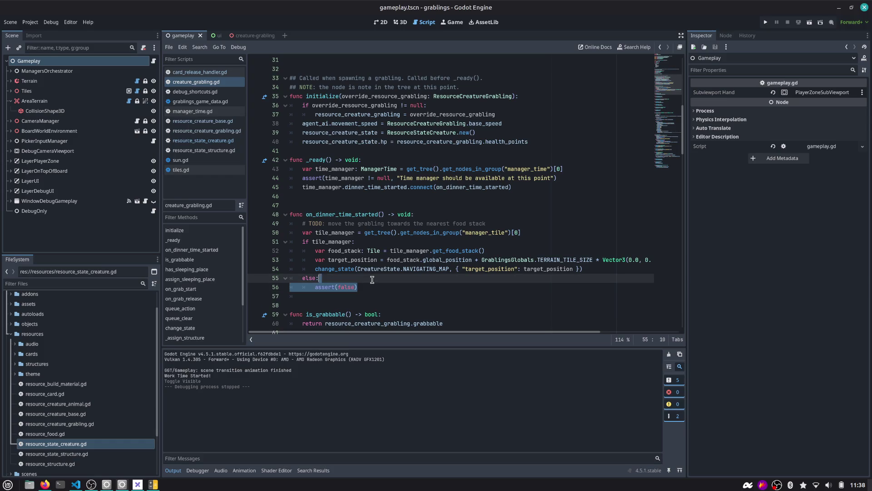
key("shift+Up")
key("Delete")
key("Delete")
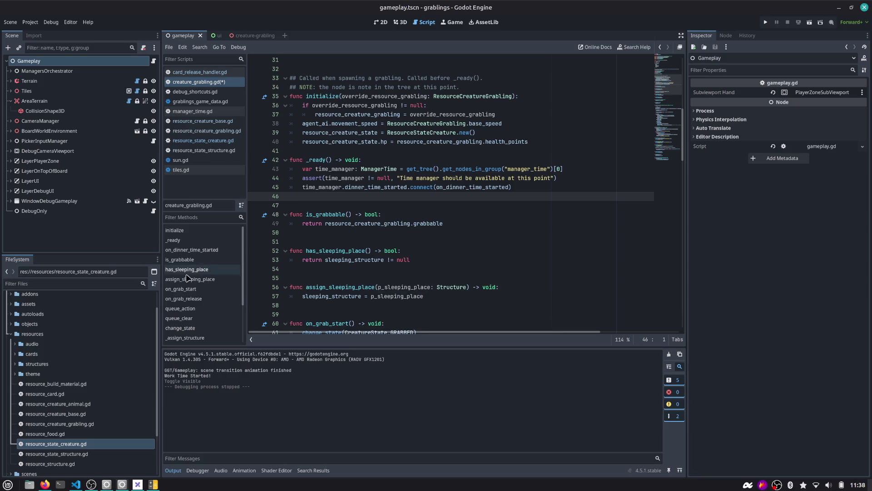
left_click(190, 299)
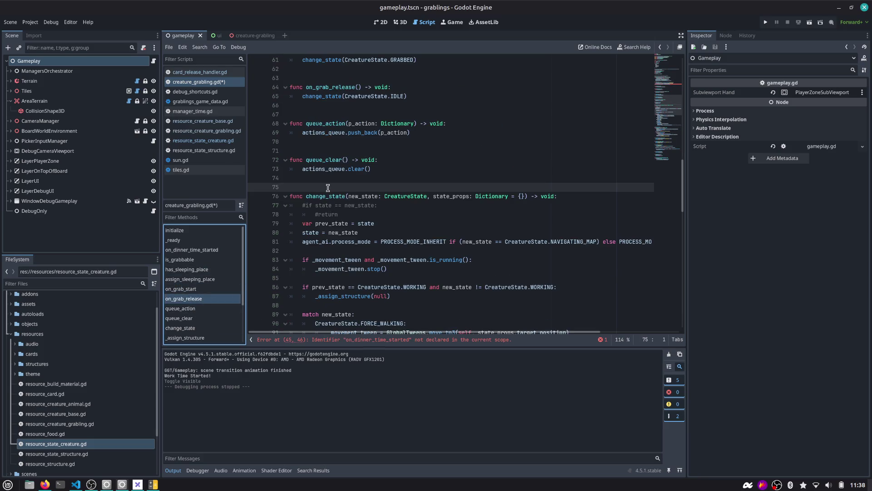
key("ctrl+v")
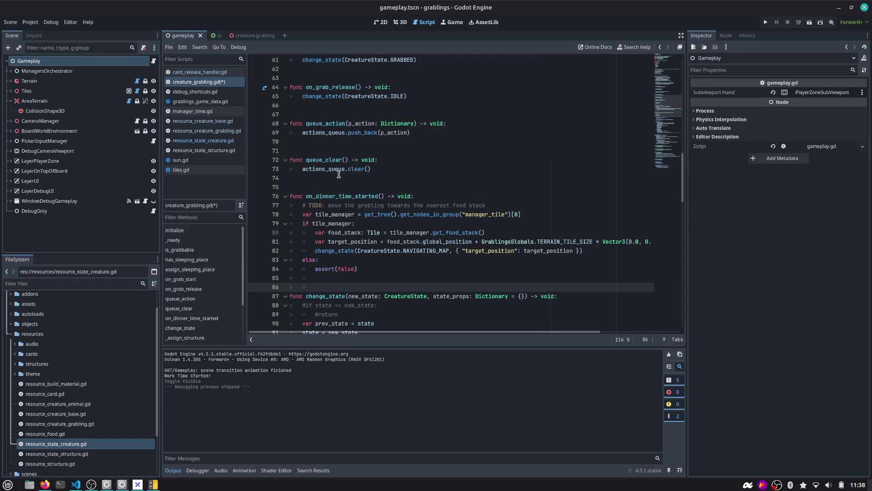
Review the moved function's change_state and tile_manager uses, then force_walk_to, and return to 3D.
left_click(368, 214)
scroll(371, 226, "down", 2)
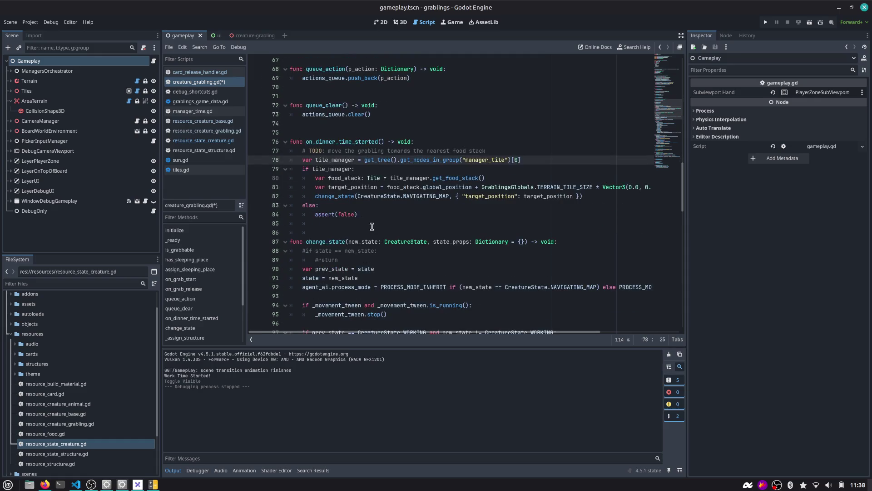
left_click(345, 196)
double_click(432, 196)
double_click(331, 169)
key("Escape")
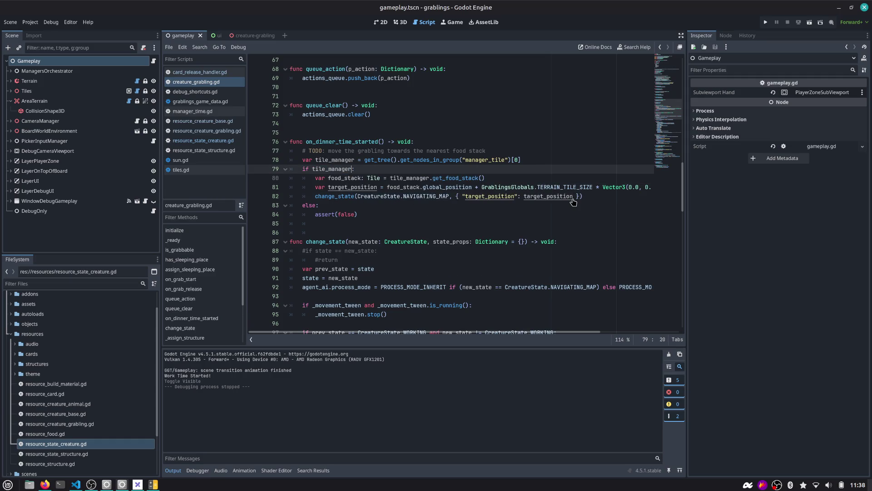
scroll(207, 309, "down", 2)
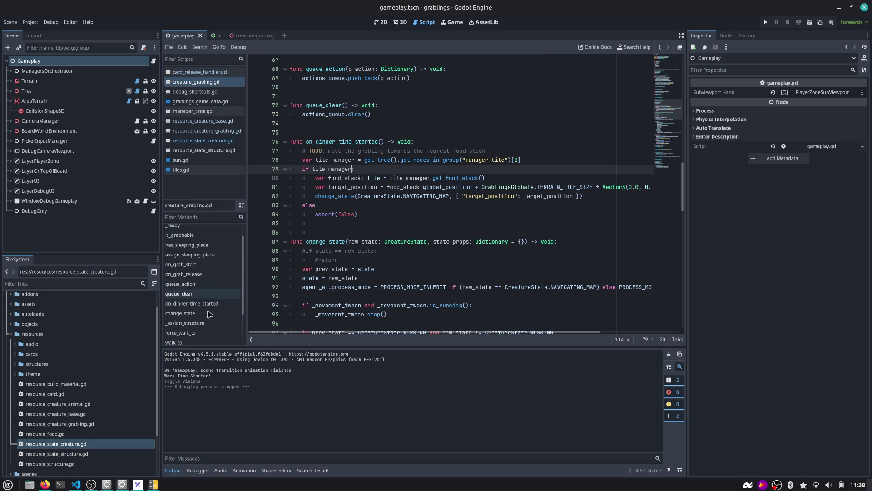
scroll(194, 301, "down", 2)
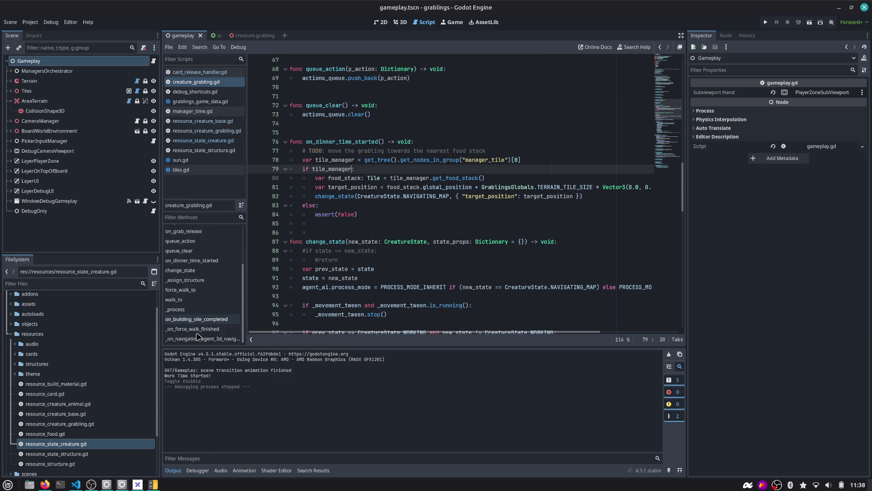
left_click(190, 291)
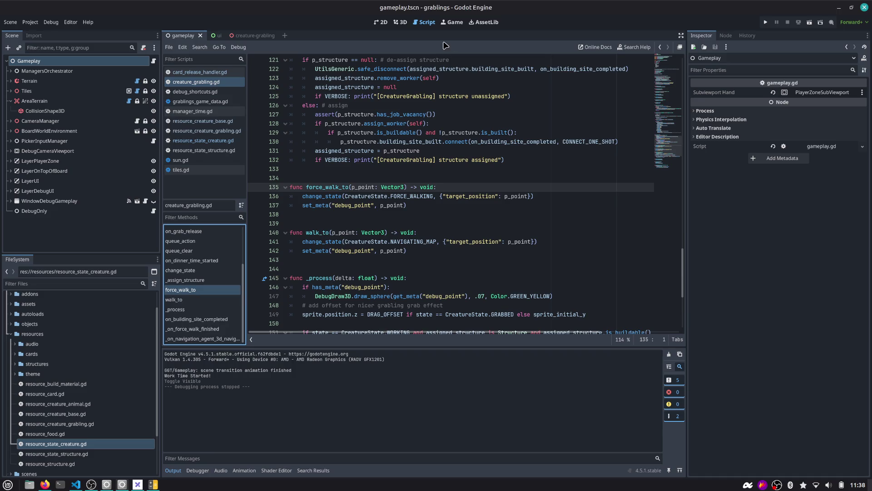
left_click(400, 22)
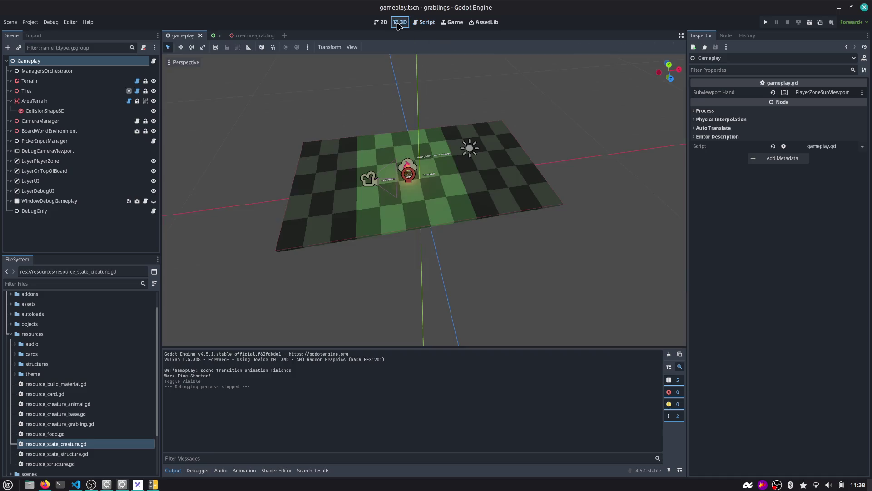
Zoom into the board, then switch to the creature-grabling.tscn scene.
scroll(430, 116, "up", 5)
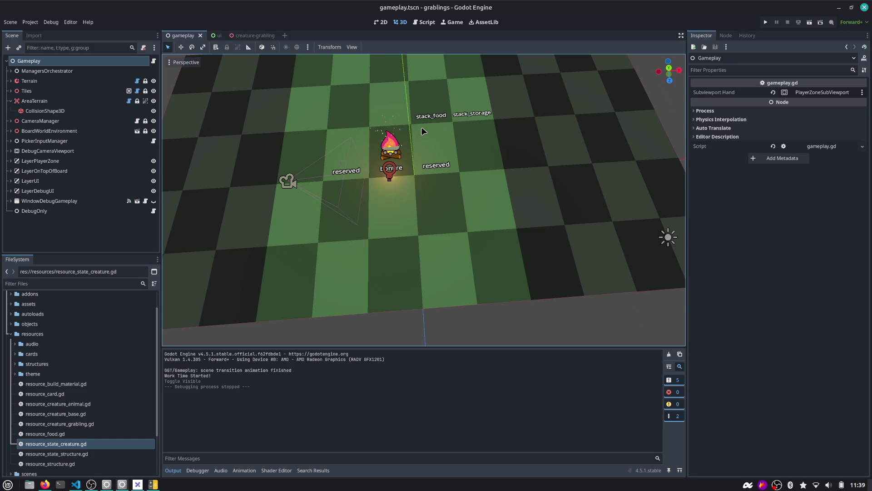
left_click(256, 39)
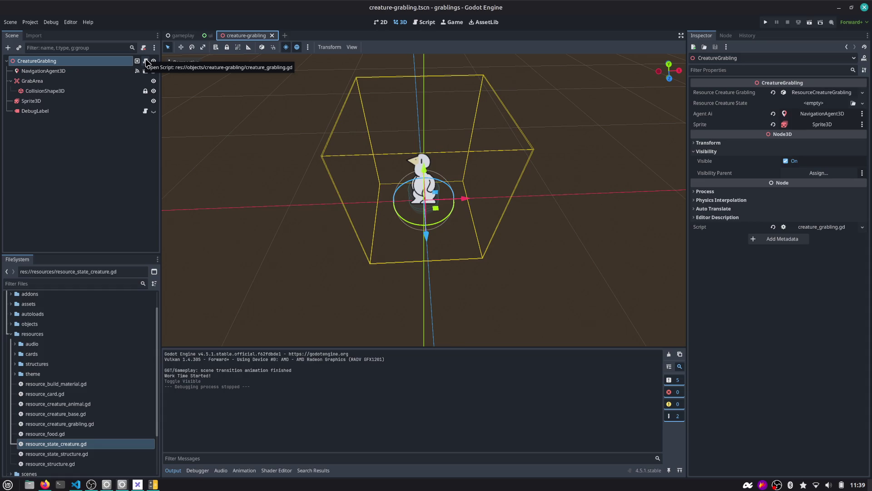
Open tile.tscn via quick scene search and show the DebugTileMesh with its Tile base label.
mouse_move(178, 41)
key("ctrl+shift+o")
type("tile")
key("Return")
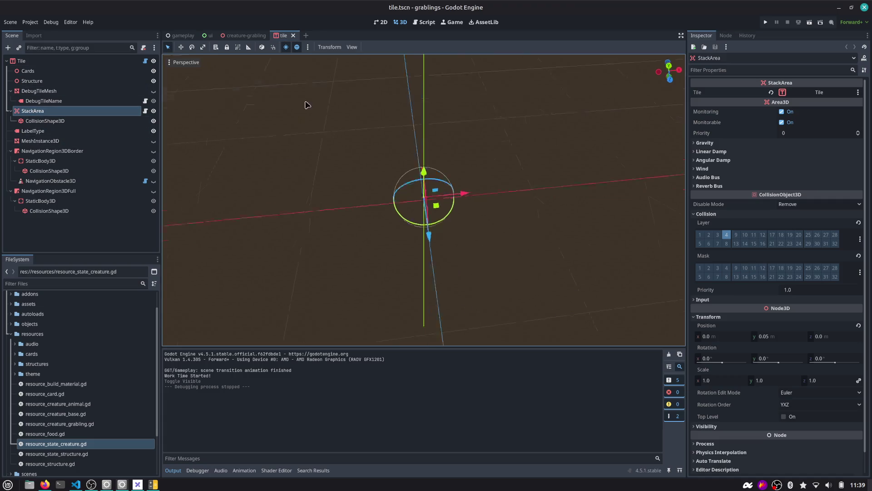
left_click(154, 91)
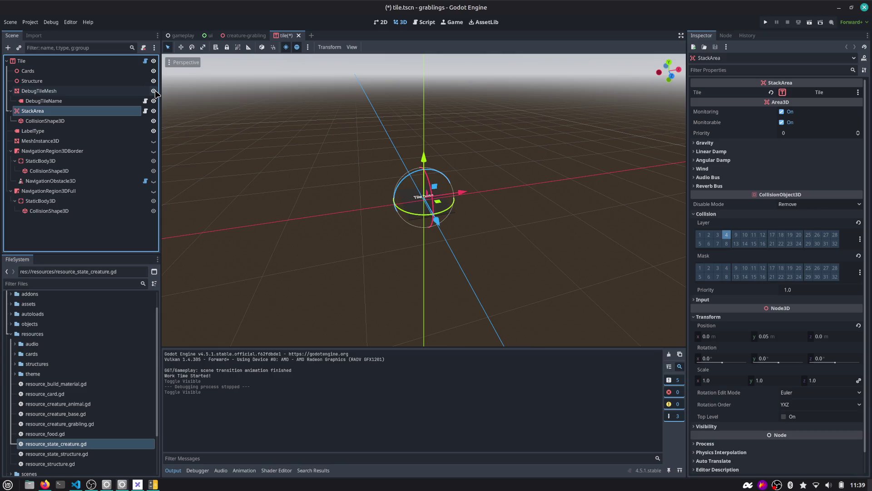
left_click_drag(292, 111, 321, 132)
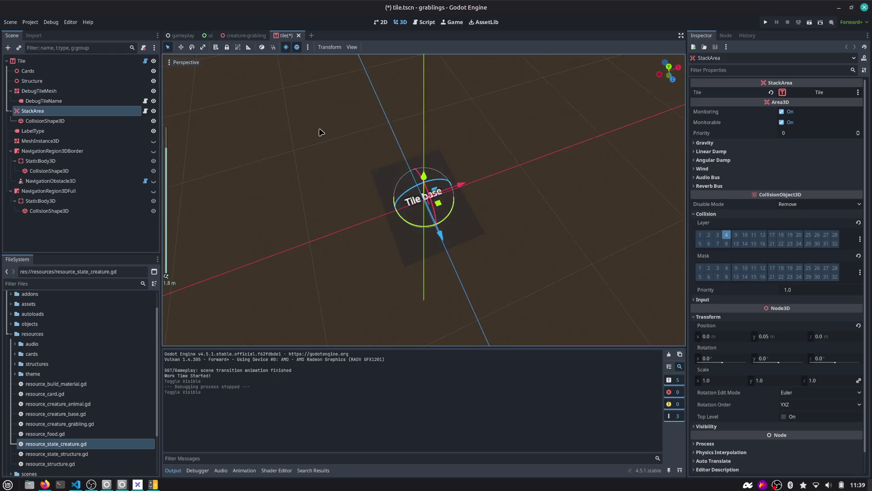
Hide the DebugTileMesh and give StackArea's CollisionShape3D a teal debug colour.
left_click(153, 112)
left_click(154, 112)
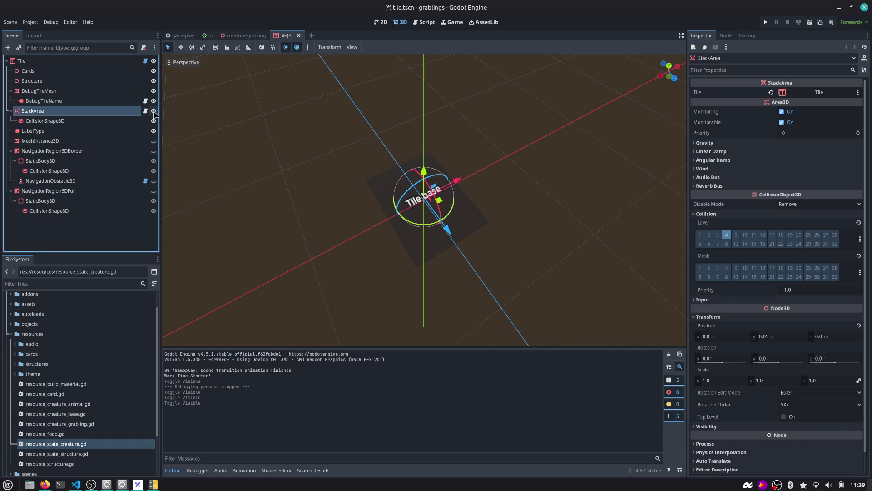
left_click(153, 91)
double_click(64, 120)
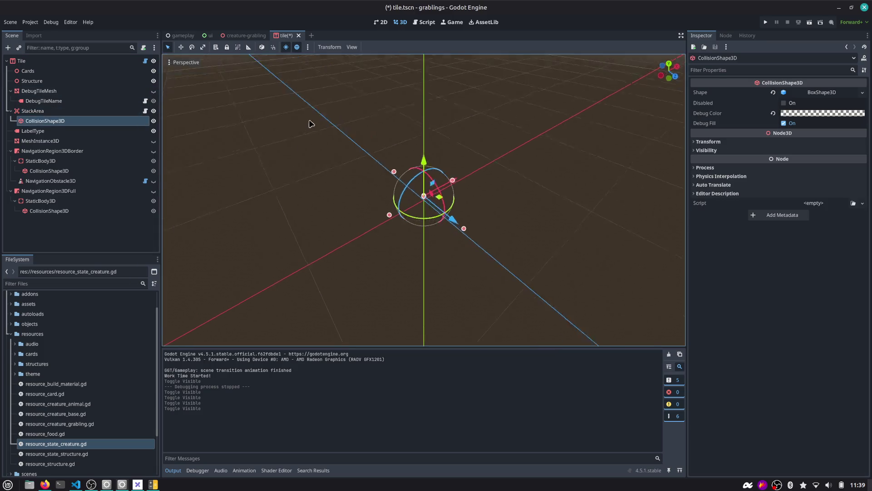
mouse_move(318, 108)
left_mouse_down()
mouse_move(339, 89)
mouse_move(341, 102)
left_mouse_up()
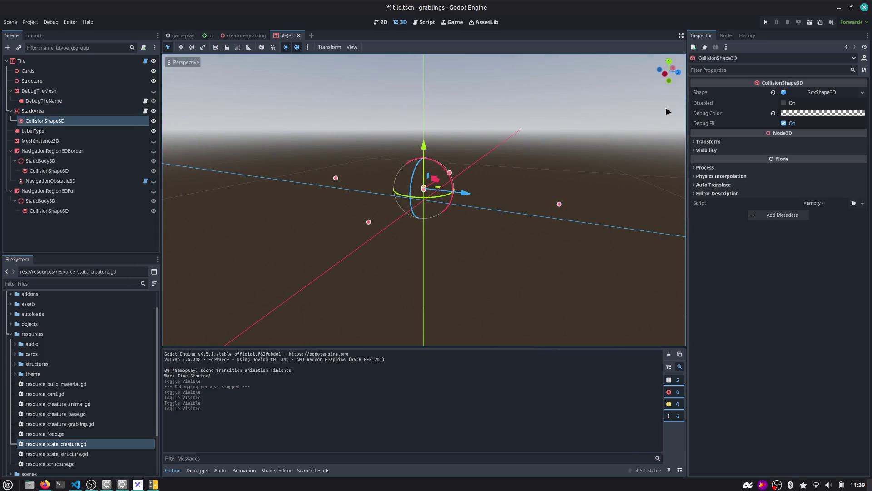
left_click(772, 113)
left_click_drag(498, 140, 498, 144)
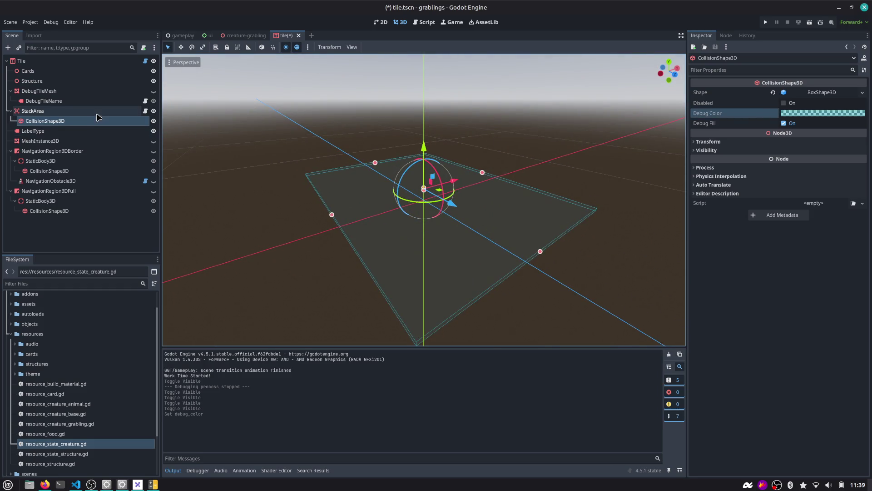
Look over the stack_area.gd script and StackArea's properties, then return to the 3D view.
left_click(145, 112)
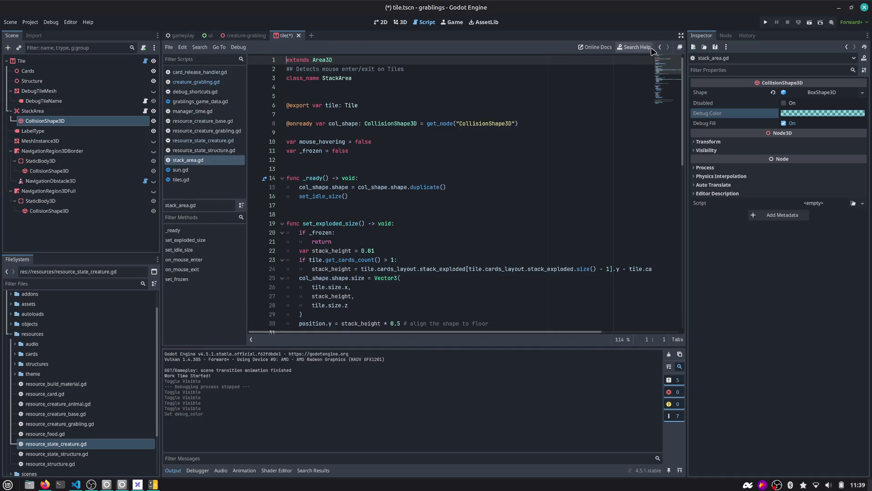
left_click(196, 82)
left_click(51, 113)
left_click(454, 22)
left_click(424, 22)
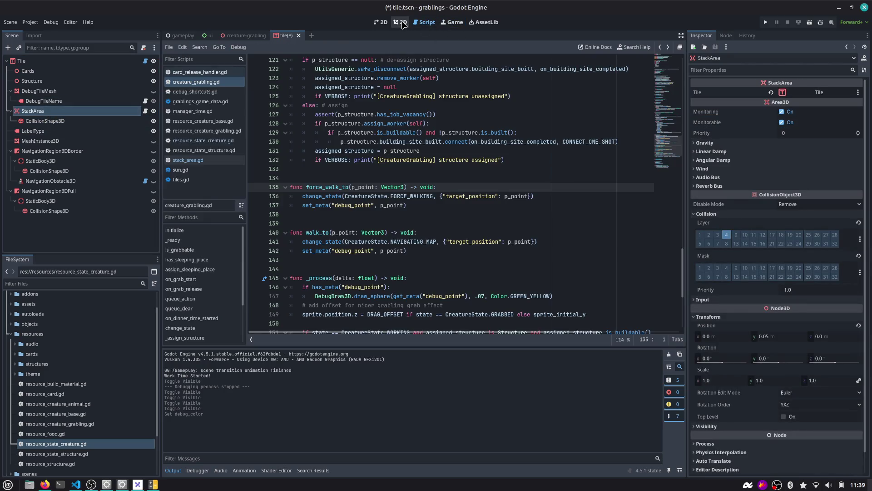
left_click(402, 23)
Collapse the StackArea, NavigationRegion3D and DebugTileMesh branches and select the Tile root.
left_click(10, 110)
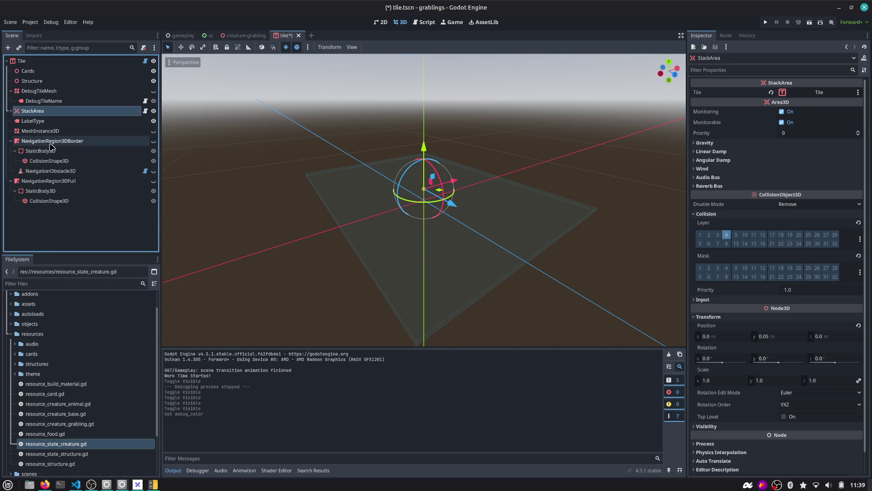
left_click(10, 141)
left_click(11, 151)
left_click(27, 168)
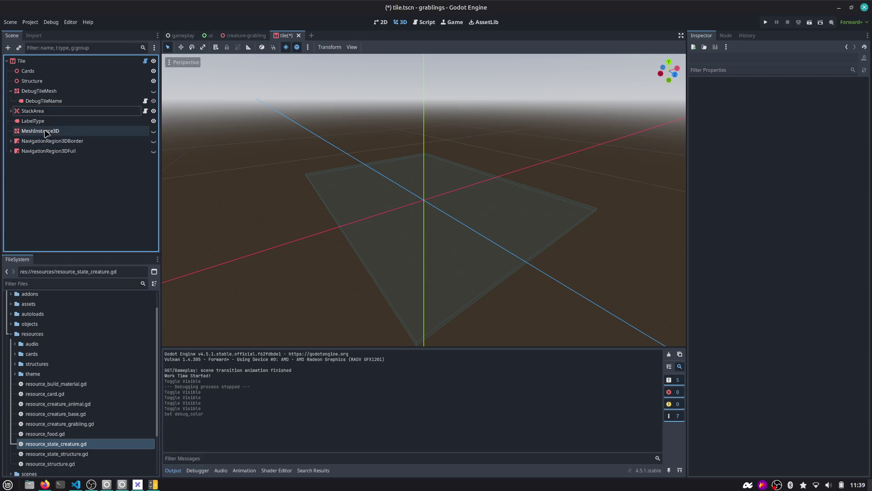
left_click(10, 91)
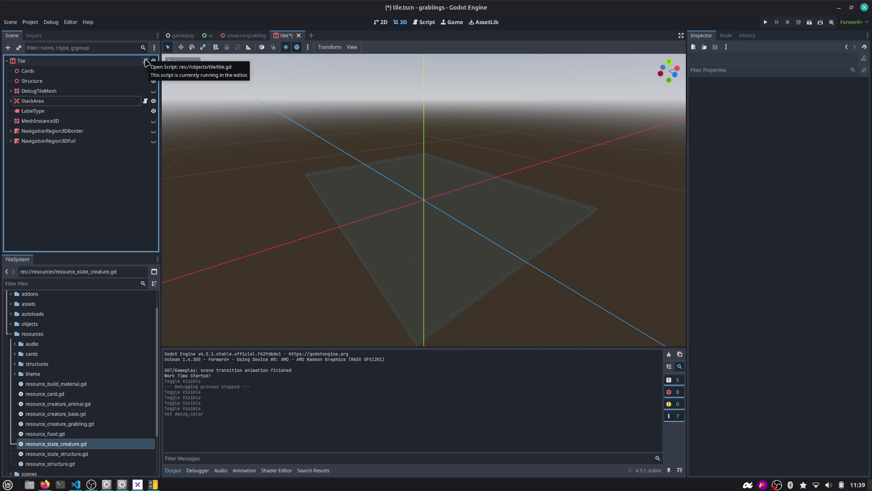
left_click(43, 62)
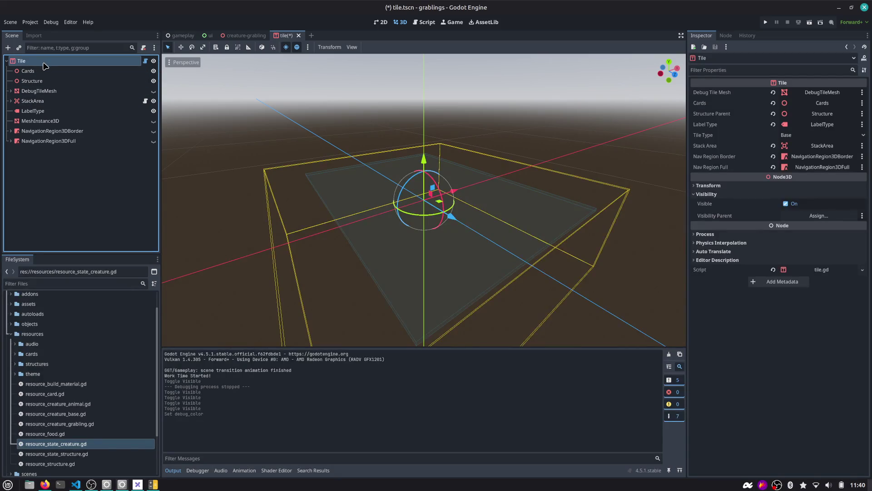
Add an Area3D node under Tile and move it just below StackArea.
key("ctrl+a")
type("area")
key("Return")
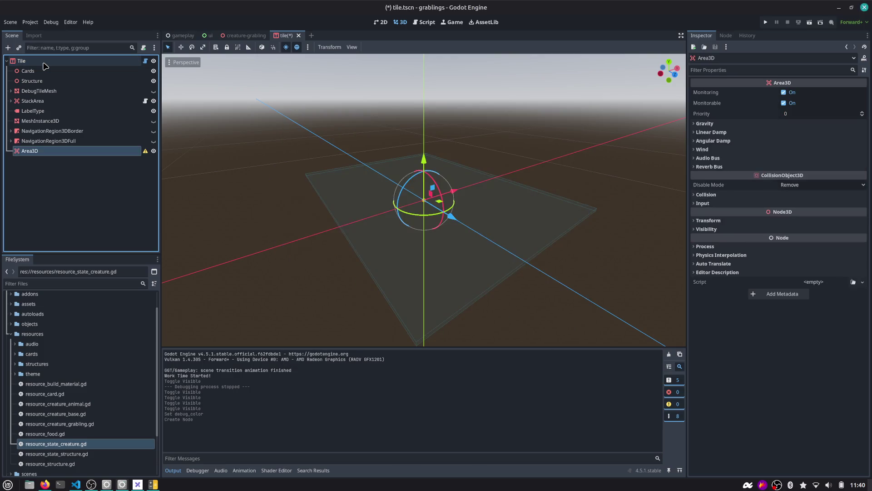
left_click_drag(40, 153, 48, 111)
Rename the Area3D to DinnerArea and attach a new script to it.
double_click(47, 111)
key("BackSpace")
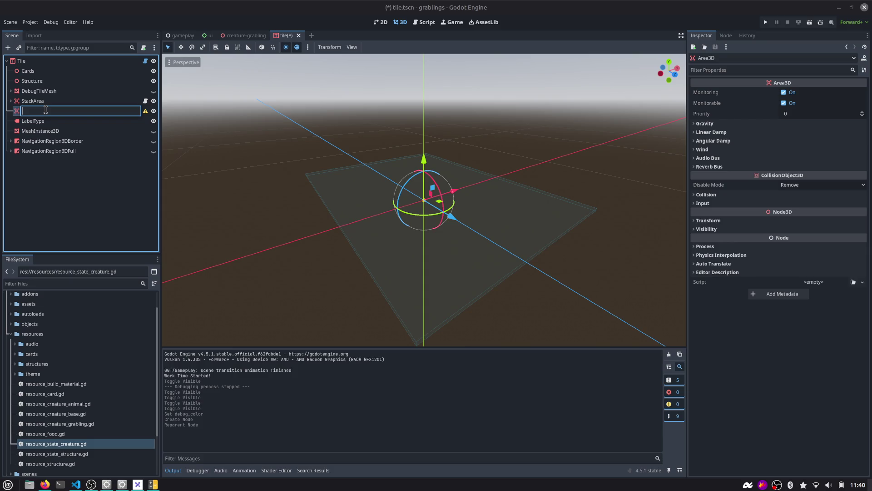
type("innerArea")
key("Return")
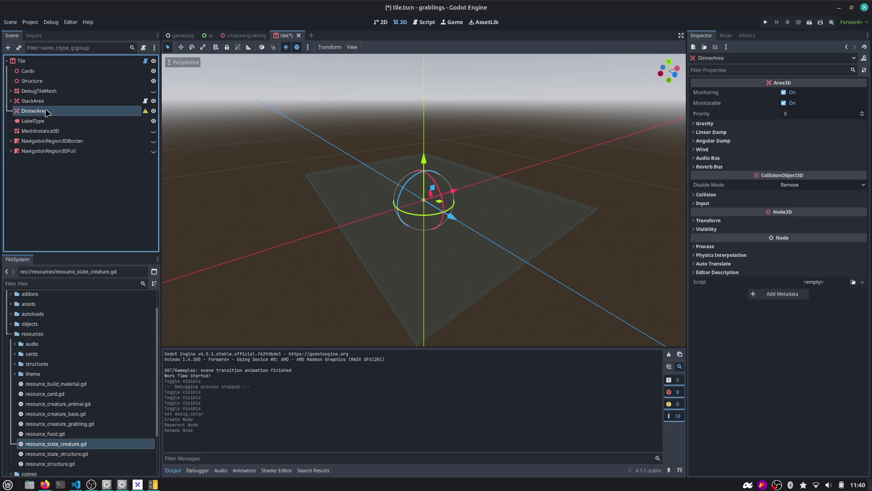
mouse_move(148, 112)
left_click(143, 48)
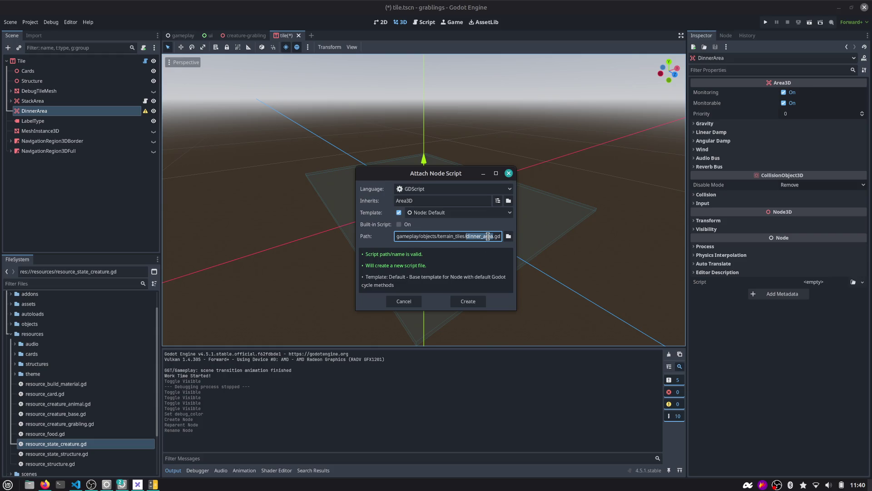
Create dinner_area.gd, delete the template functions, and start _ready with a get_nodes_in_group lookup.
left_click(468, 301)
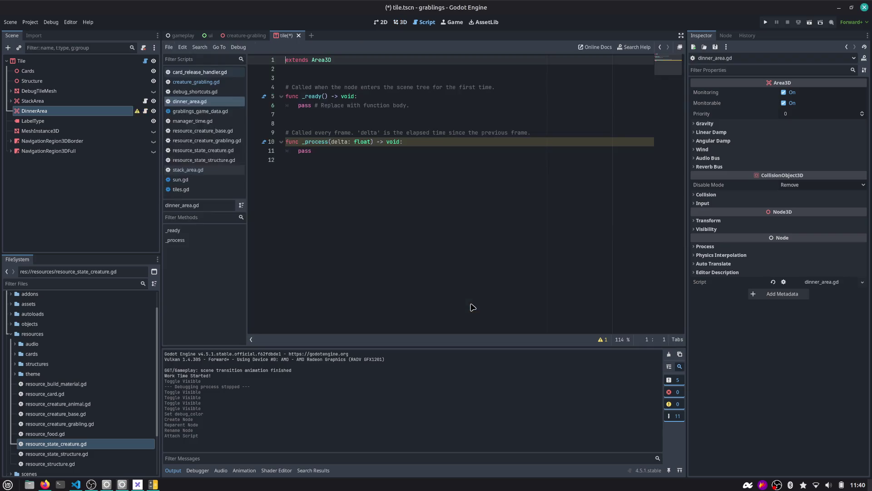
left_click_drag(372, 164, 287, 87)
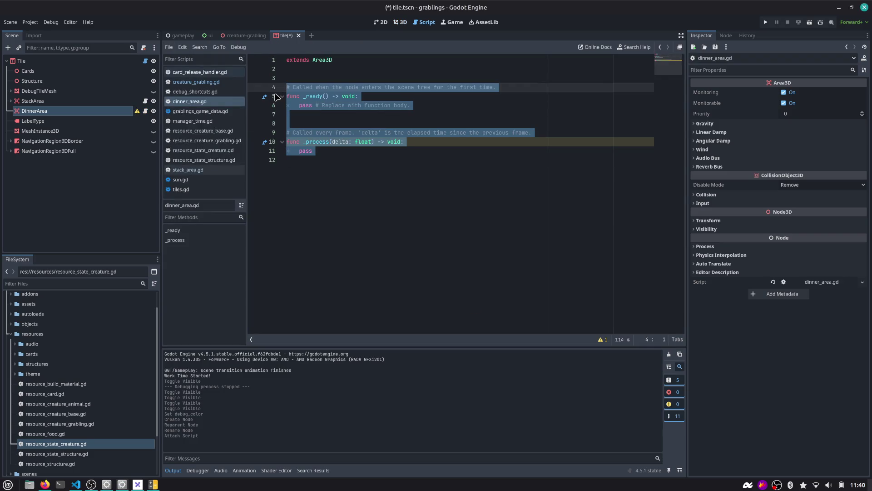
key("BackSpace")
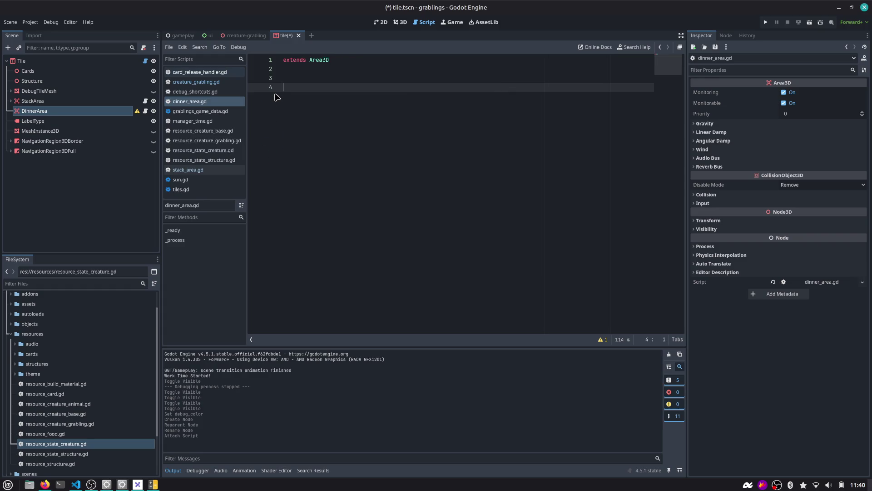
type("func")
key("BackSpace")
key("BackSpace")
key("BackSpace")
type("nc _rea")
key("Return")
key("Return")
type("var time_")
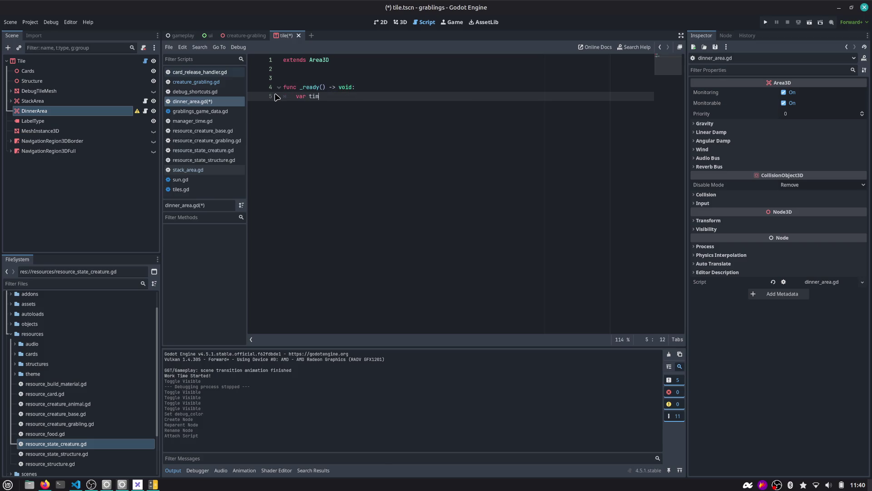
type("manager = get_tree().get_")
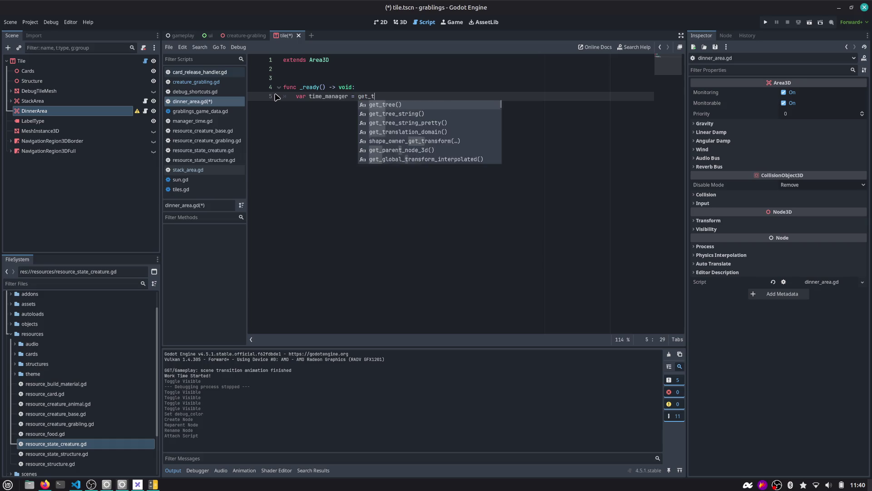
type("nodes")
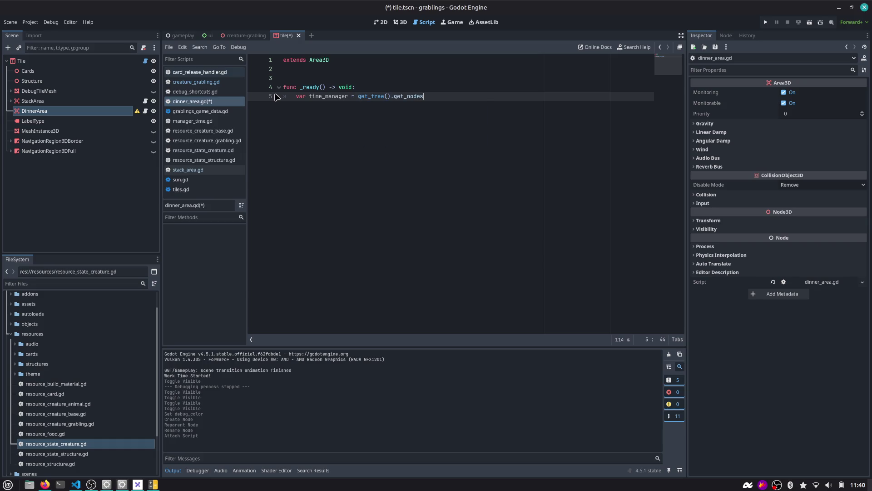
key("Return")
Finish the lookup as get_nodes_in_group("manager_time")[0] and begin an assert on time_manager.
type("time_")
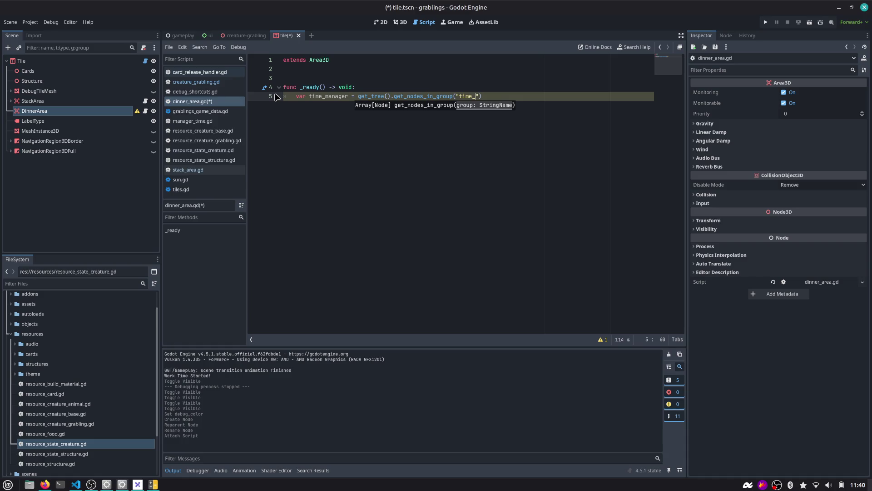
type("ma")
key("ctrl+shift+Left")
type("manager_time\")[0]")
key("Return")
type("assert(time_")
key("Return")
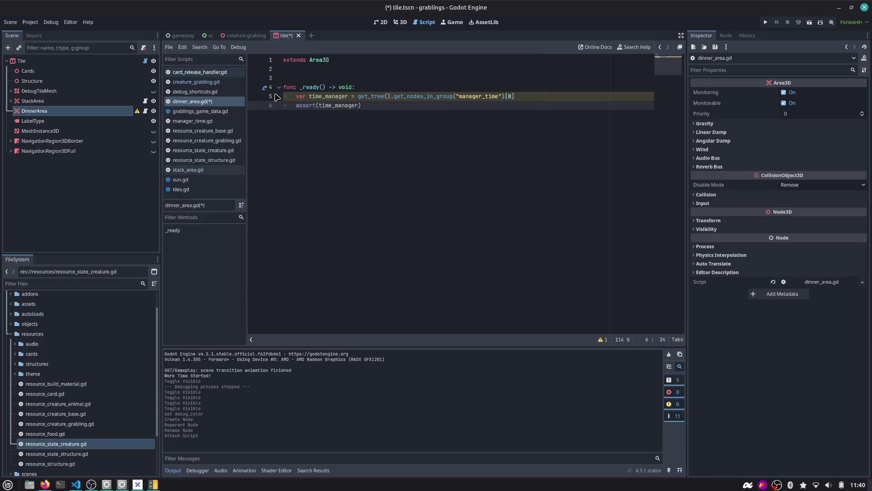
type(",")
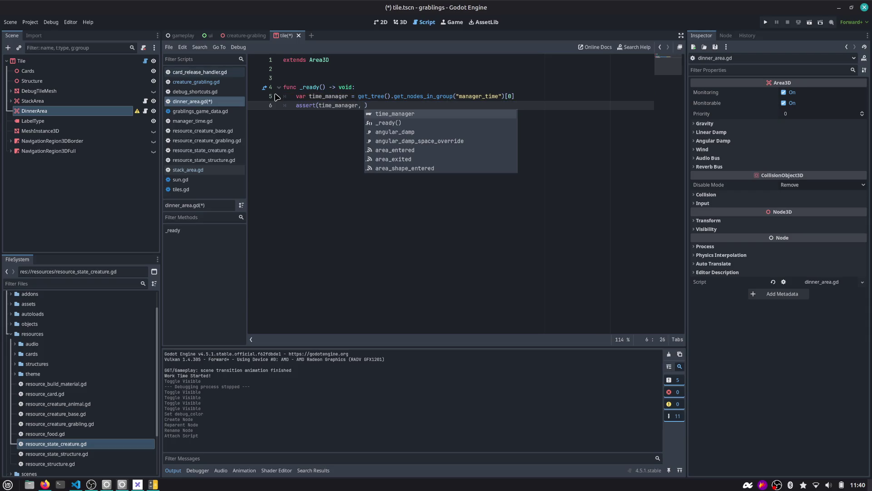
Replace the assert with an 'if time_manager:' block and type time_manager as ManagerTime.
key("End")
key("shift+Home")
type("if t")
key("Return")
type(":")
key("Return")
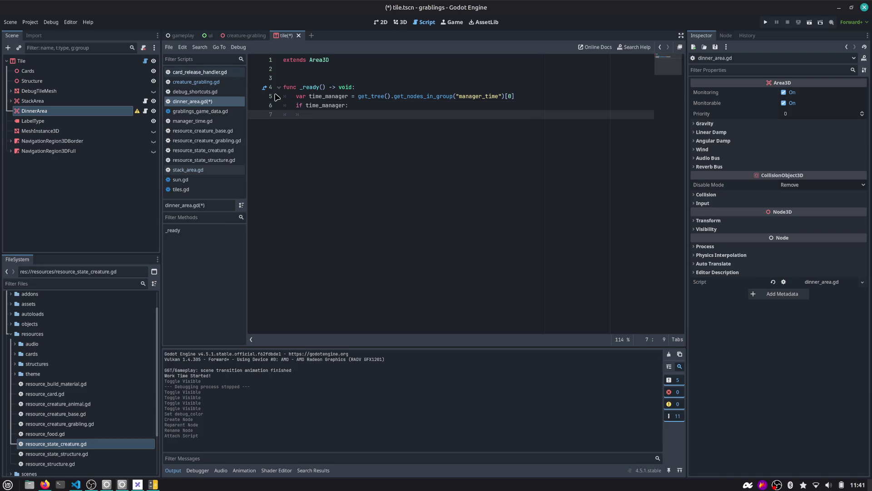
type("ti")
key("Return")
key("Up")
key("Up")
type(": manag")
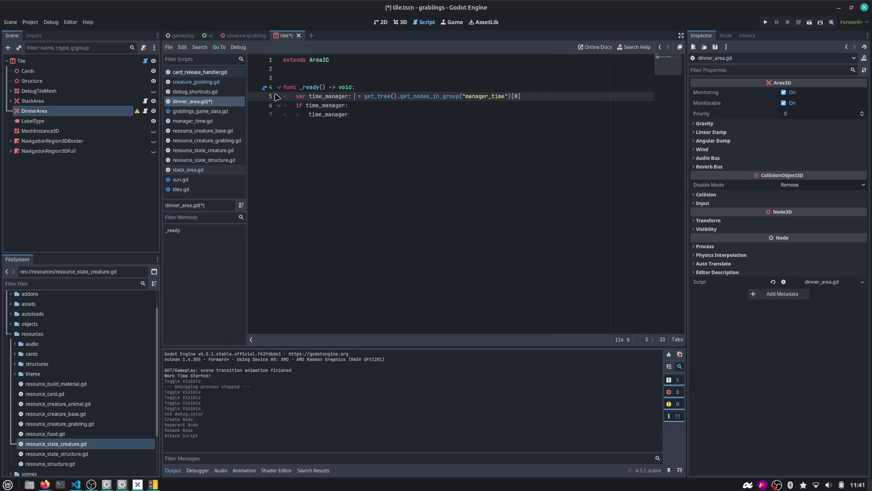
key("Return")
key("Down")
key("Down")
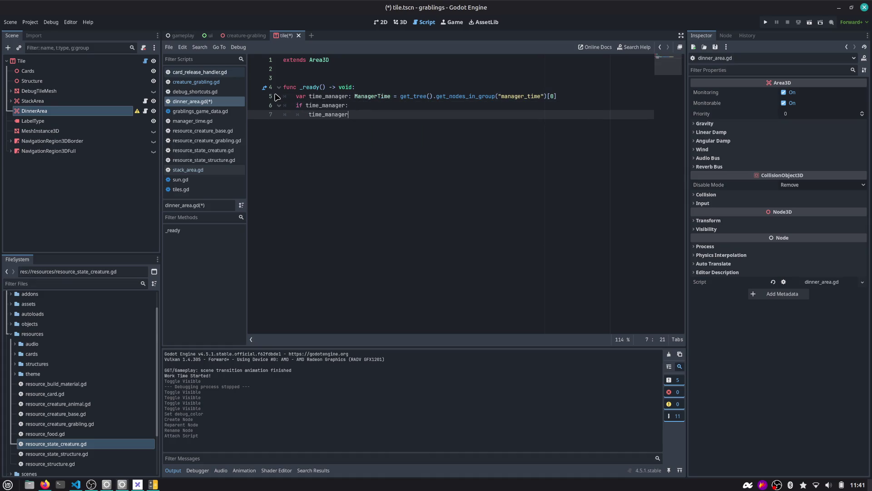
type(".")
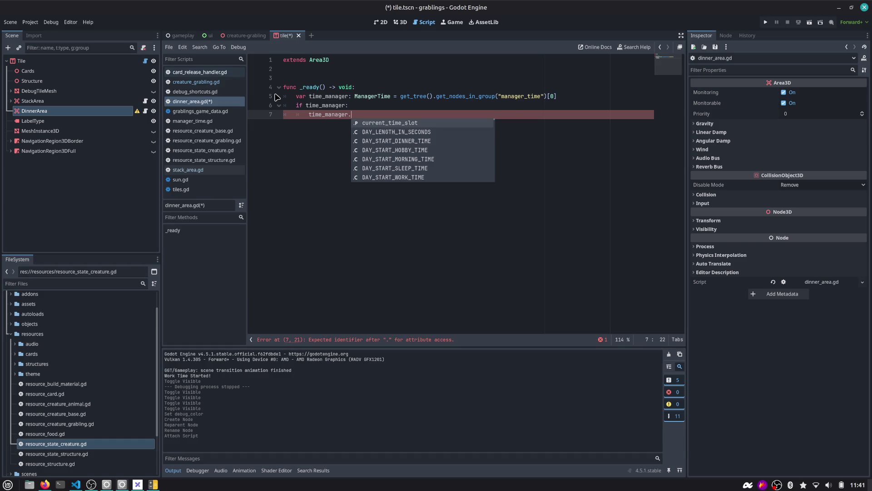
key("Escape")
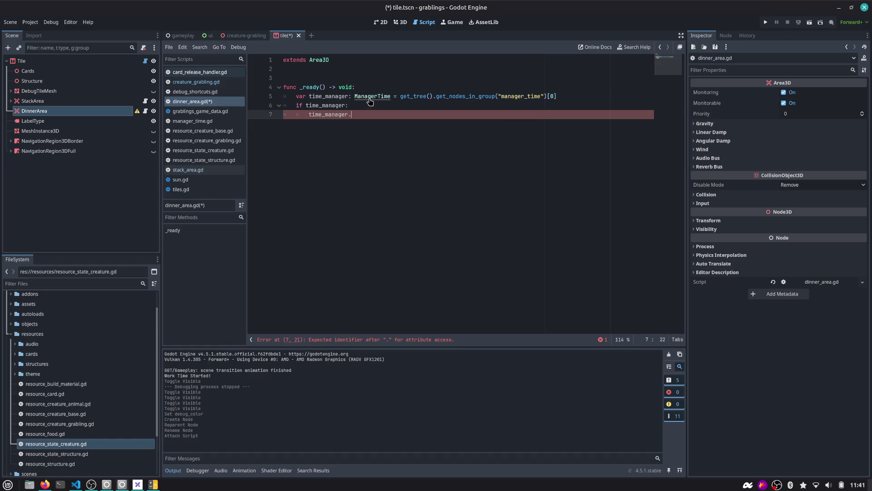
Jump to the ManagerTime class definition in manager_time.gd and go to line 3.
left_click(370, 97, "ctrl")
left_click(317, 123)
left_click(347, 83)
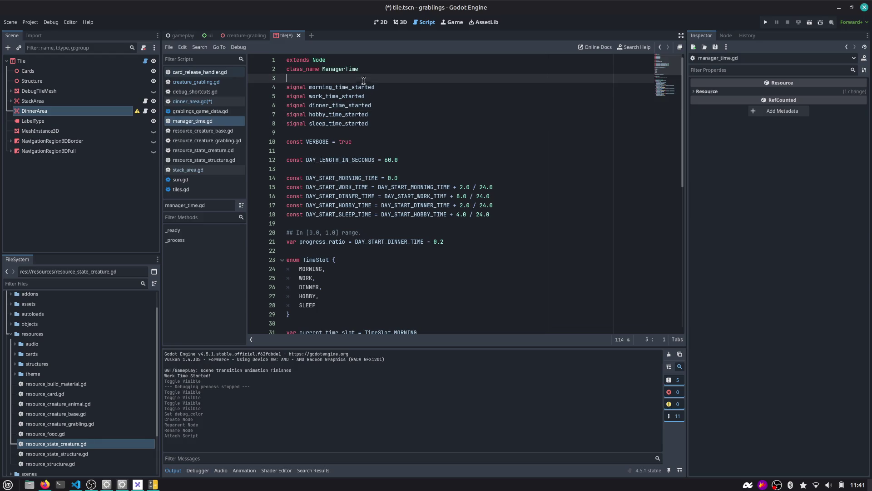
Declare a time_slot_changed signal with a TimeSlot parameter at the top of manager_time.gd.
key("Return")
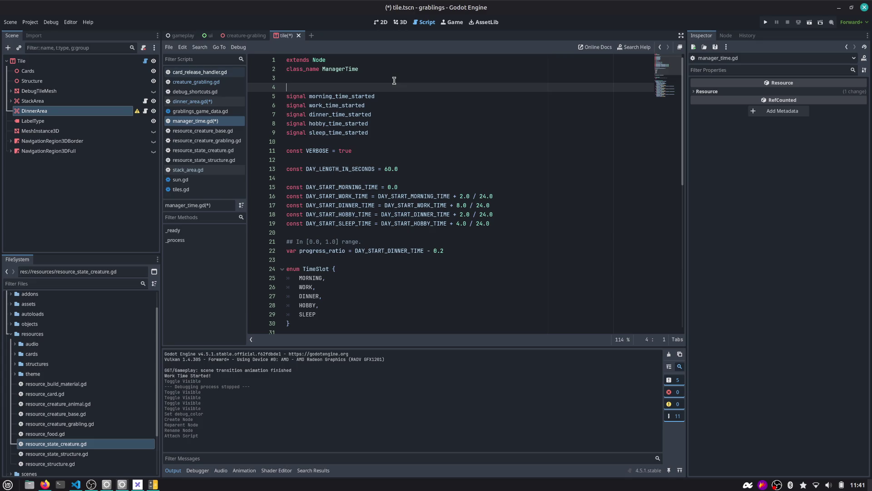
key("Return")
key("Up")
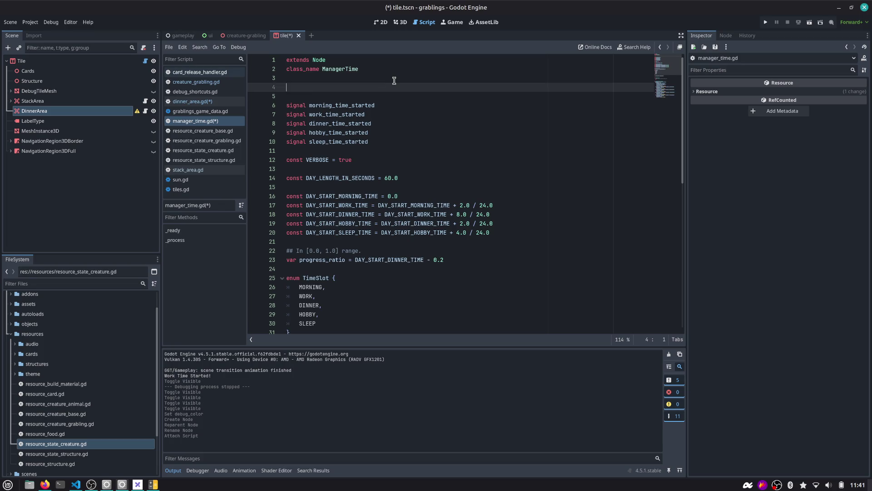
key("BackSpace")
type("ignal")
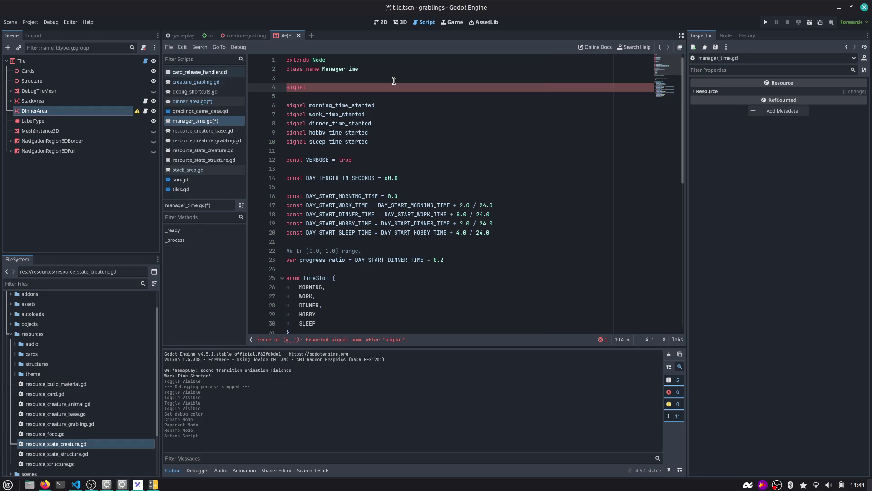
type("time_slot_change")
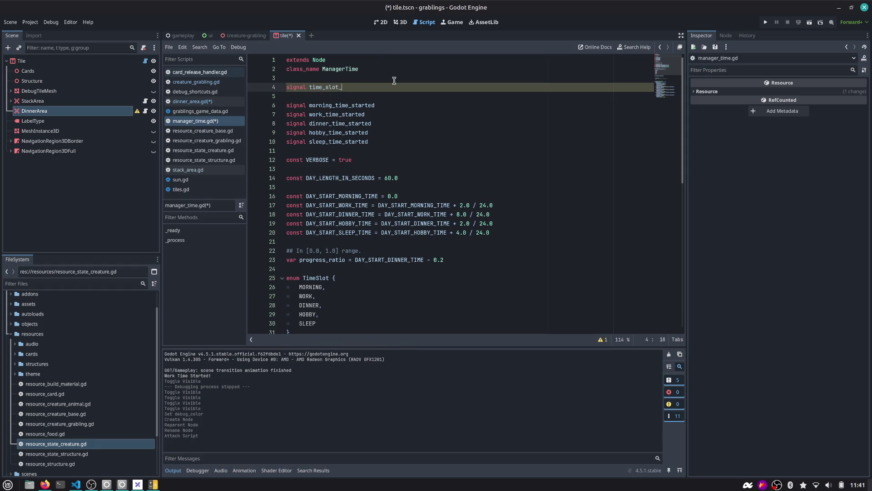
type("d(time_slot: ")
type("Time")
key("Return")
key("ctrl+shift+Right")
Add time_slot_changed.emit(current_time_slot) below morning_time_started.emit() and copy that line.
scroll(357, 106, "down", 2)
scroll(349, 139, "down", 8)
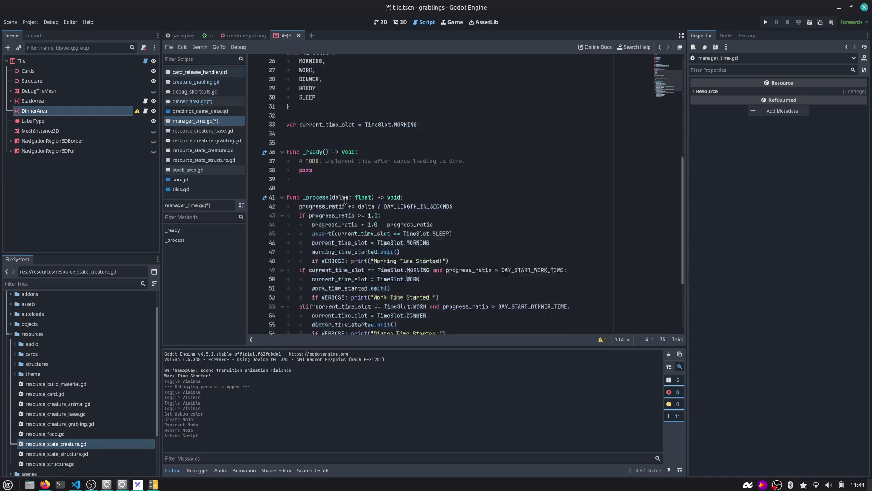
scroll(328, 209, "up", 3)
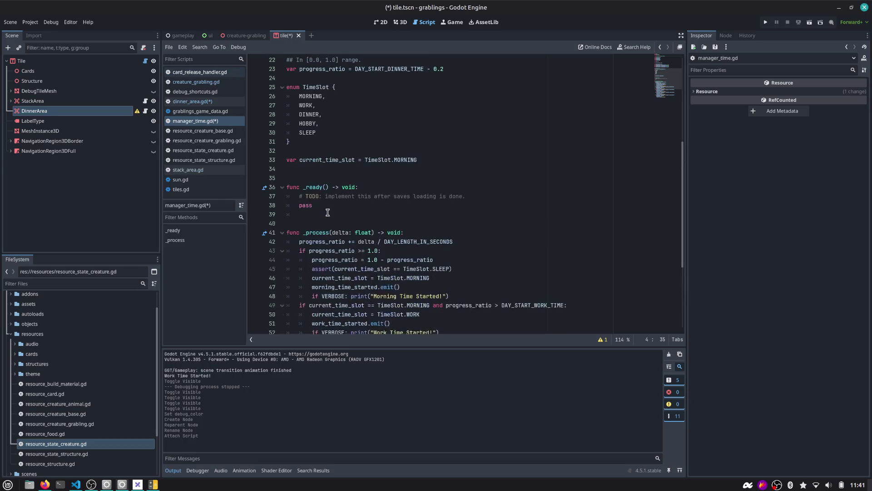
scroll(329, 114, "down", 5)
left_click(341, 178)
key("Up")
key("Up")
key("Up")
key("End")
key("Return")
type("tim")
key("Return")
type(".emit(")
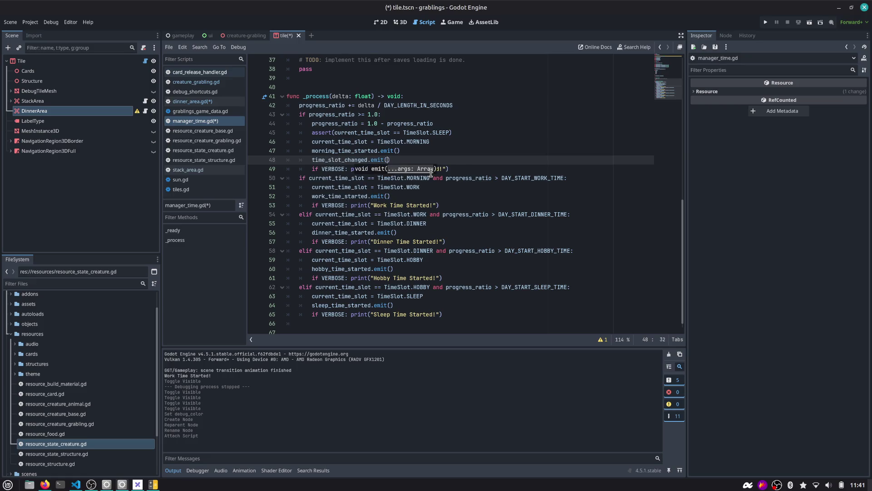
type("cur")
key("Return")
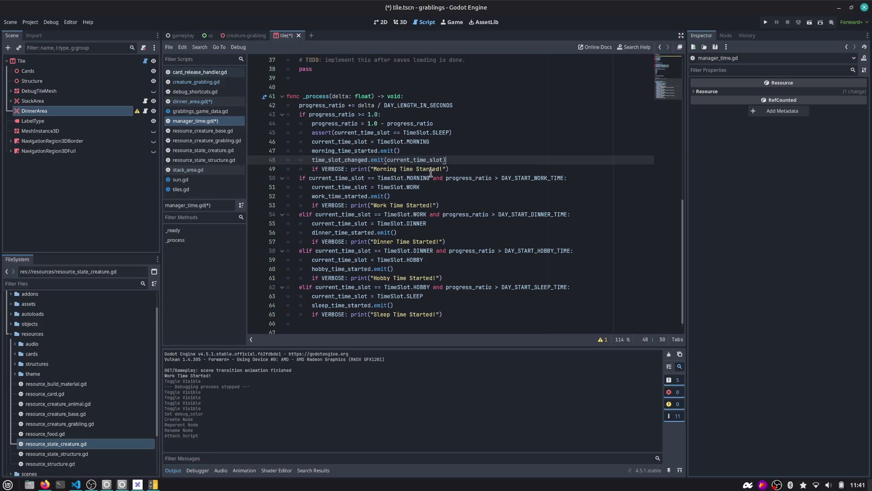
key("End")
key("shift+Home")
key("ctrl+c")
Paste the same emit line into the work, dinner, hobby and sleep branches.
key("Down")
key("Down")
key("Down")
key("End")
key("Return")
key("ctrl+v")
key("Down")
key("Down")
key("Down")
key("End")
key("Return")
key("ctrl+v")
key("alt+Down")
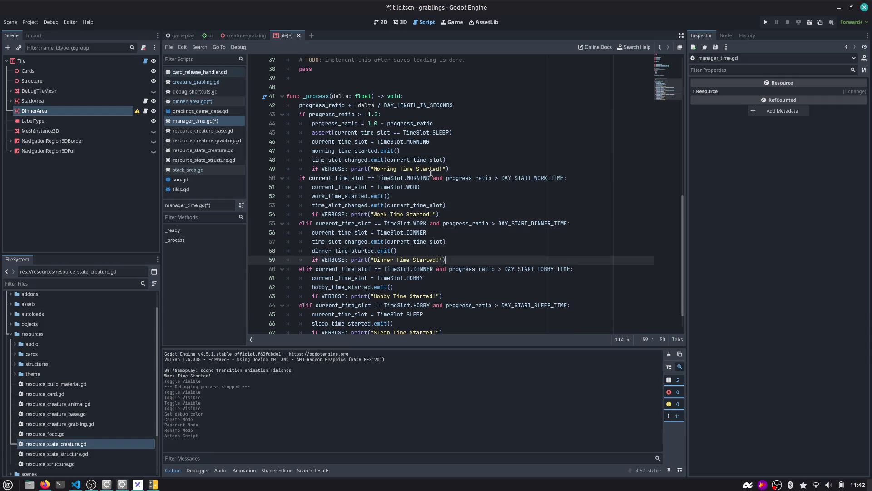
key("Down")
key("Down")
key("Down")
key("End")
key("Return")
key("ctrl+v")
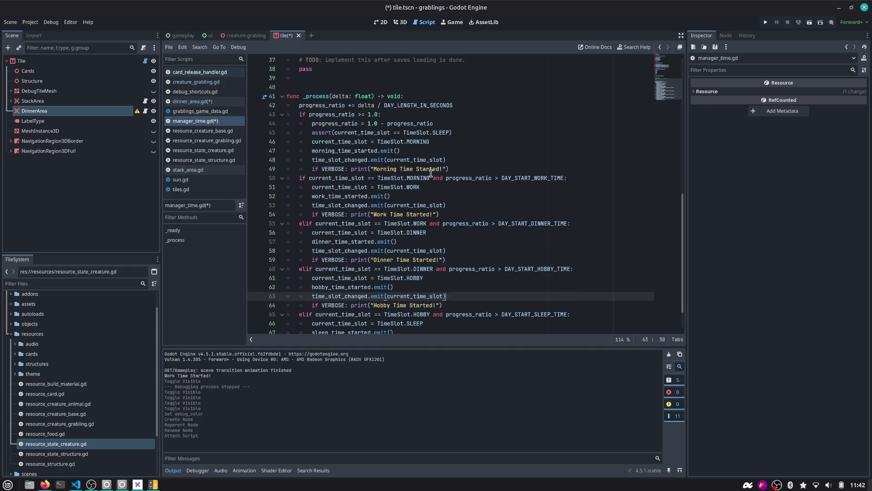
key("Down")
key("Down")
key("Down")
key("End")
key("Return")
key("ctrl+v")
Save manager_time.gd and the scene, returning to the top of the script.
key("Down")
key("Down")
key("Down")
key("ctrl+s")
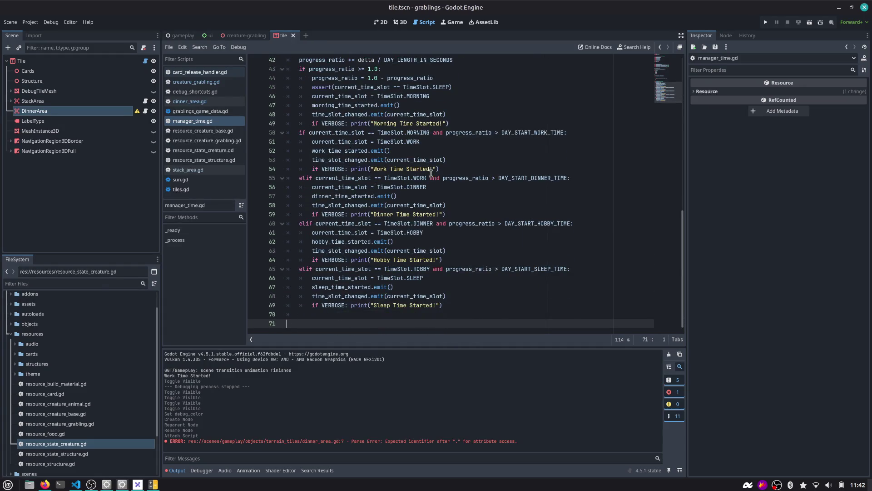
scroll(344, 166, "up", 5)
scroll(345, 227, "up", 7)
Back in dinner_area.gd, connect time_slot_changed to on_time_slot_changed.
left_click(659, 47)
left_click(659, 47)
left_click(370, 115)
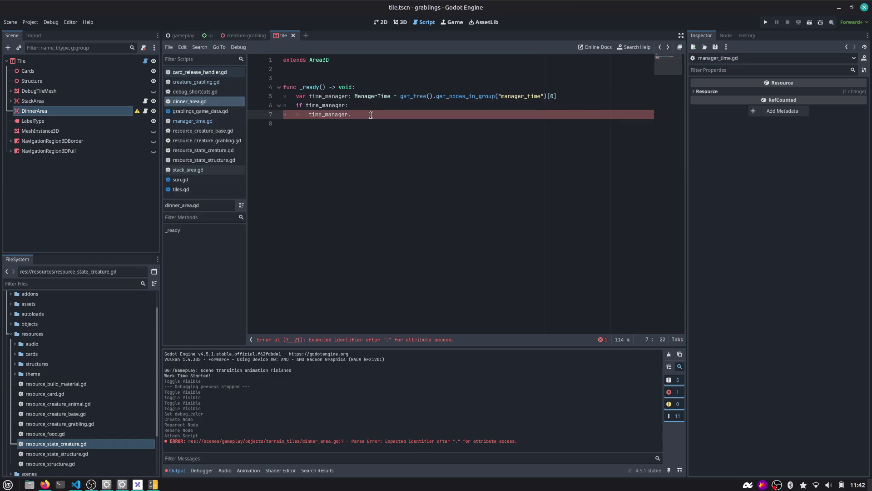
type("ime")
key("Return")
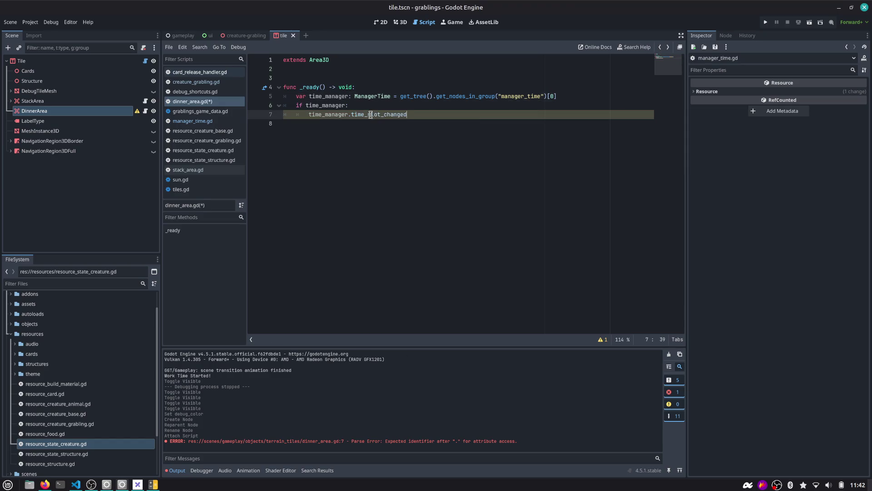
type("onn")
key("Return")
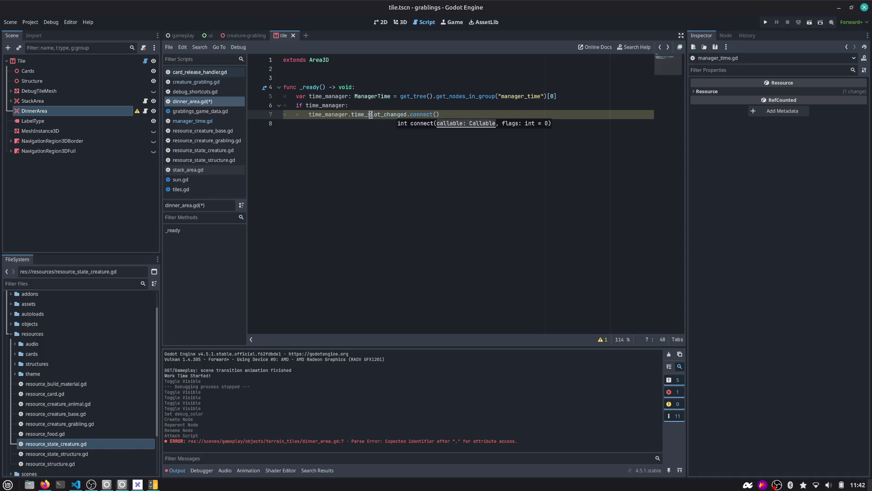
type("n_time_slot_changed")
Add a void on_time_slot_changed function taking a ManagerTime.TimeSlot parameter.
key("End")
key("Return")
key("Return")
key("Return")
type("func on_time_slot_changed()")
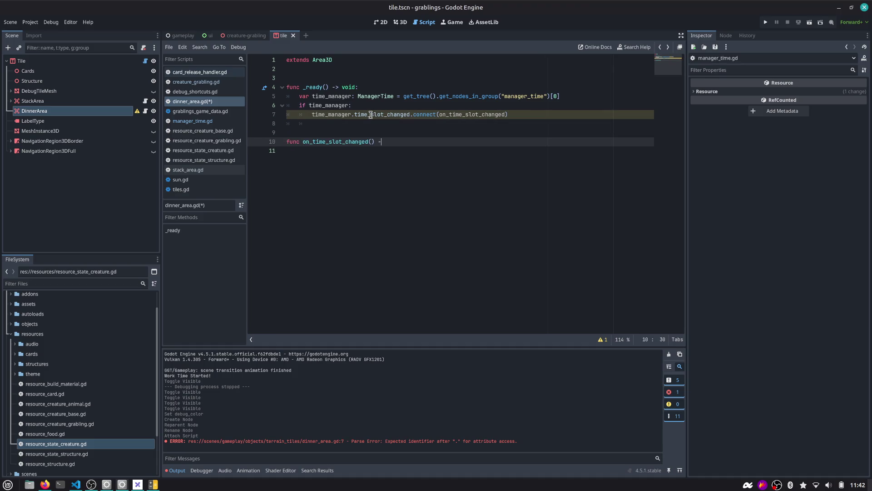
type("ts")
type("_time_slot: T")
type("ime")
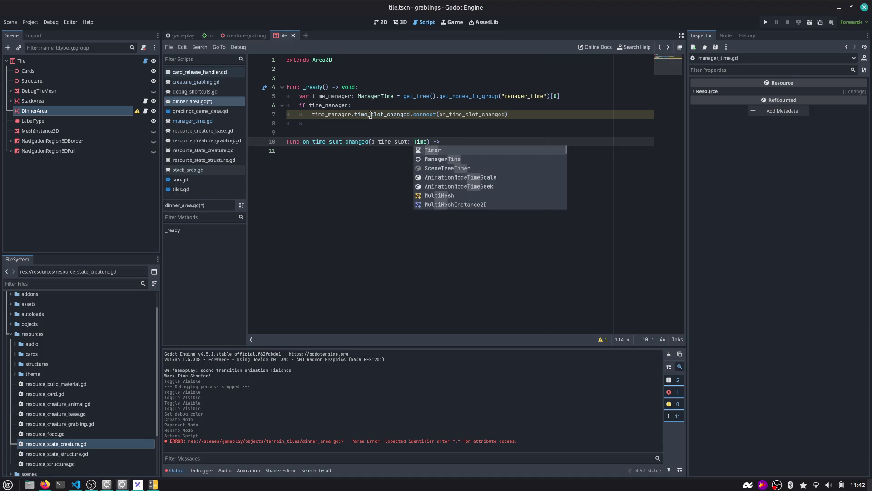
key("Down")
key("Return")
type(".Ti")
key("Return")
key("End")
type("voi")
key("Return")
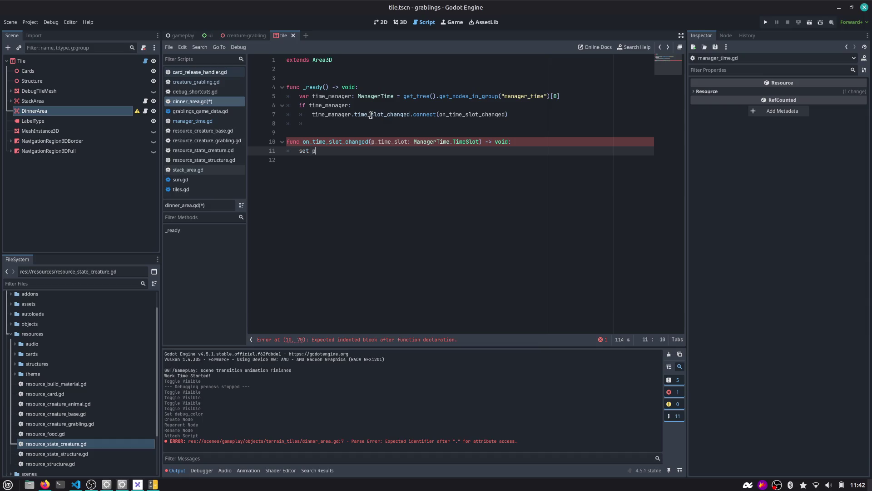
Set process_mode to PROCESS_MODE_INHERIT when the time slot is DINNER.
type("ro")
key("ctrl+BackSpace")
type("proc")
key("Return")
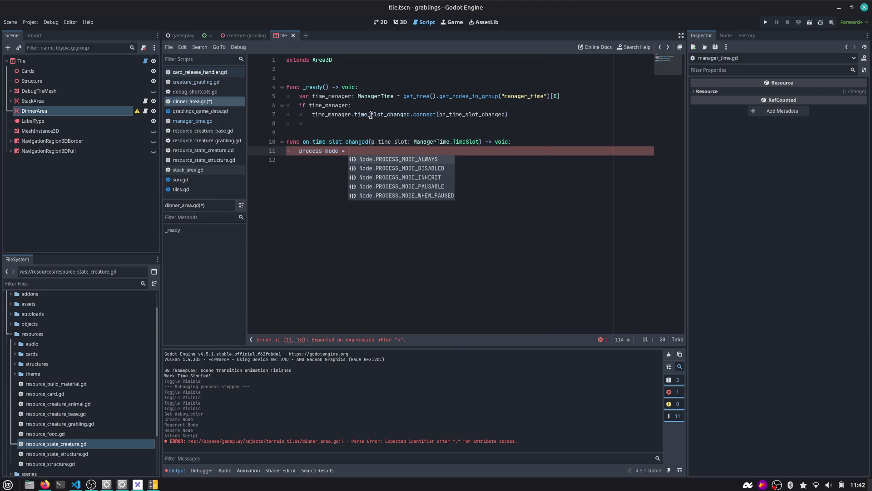
key("Down")
key("Down")
key("Return")
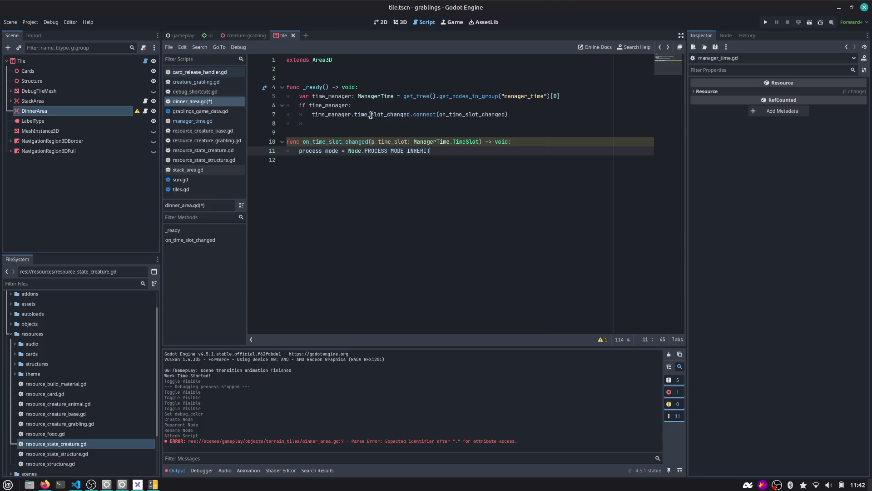
key("Return")
type("ManagerTime.TimeSlot.")
key("Down")
key("Down")
key("Return")
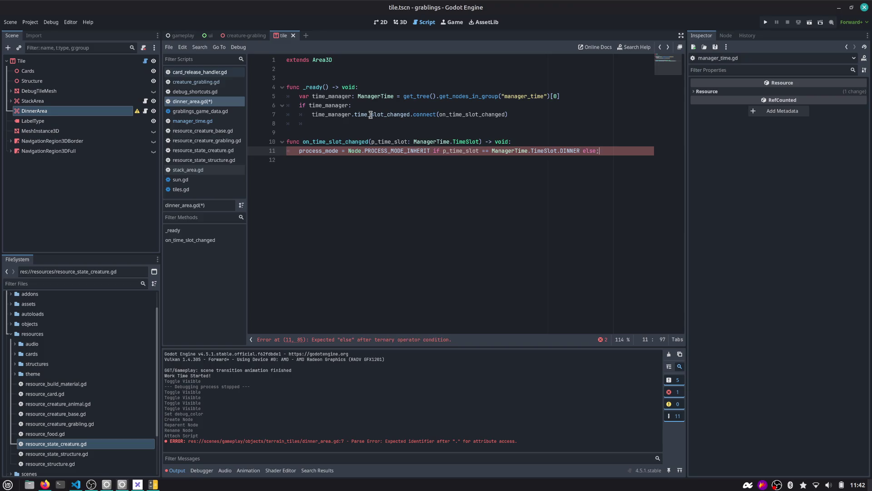
Use PROCESS_MODE_DISABLED in the else branch and save the script.
type("NO")
key("ctrl+shift+Left")
key("ctrl+shift+Left")
key("ctrl+shift+Left")
key("BackSpace")
key("BackSpace")
key("BackSpace")
key("BackSpace")
type("ode.PR")
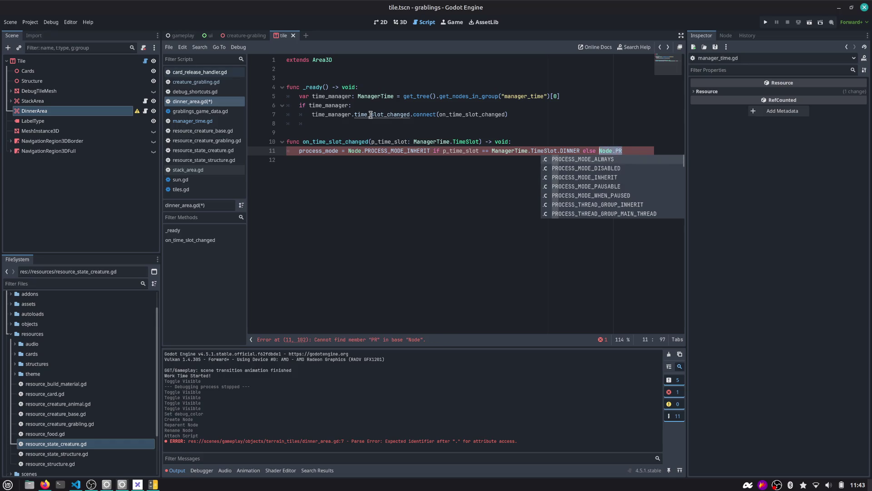
key("ctrl+z")
key("ctrl+z")
key("ctrl+z")
key("ctrl+z")
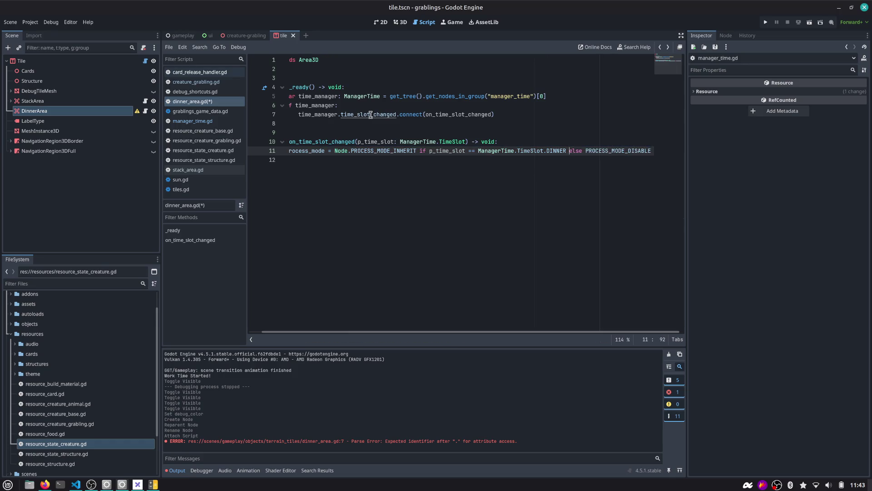
key("ctrl+z")
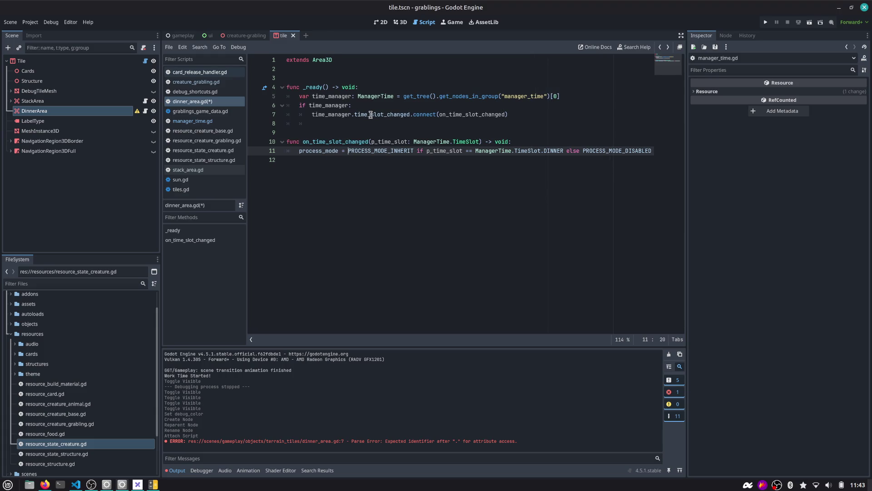
key("ctrl+s")
Add a child to DinnerArea, then delete the mistakenly added Area3D.
left_click(325, 160)
left_click(34, 110)
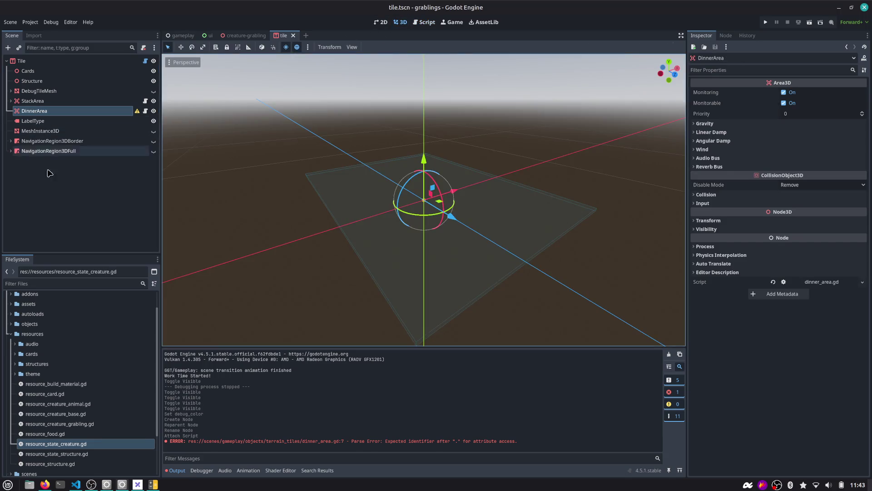
left_click(70, 111)
key("ctrl+a")
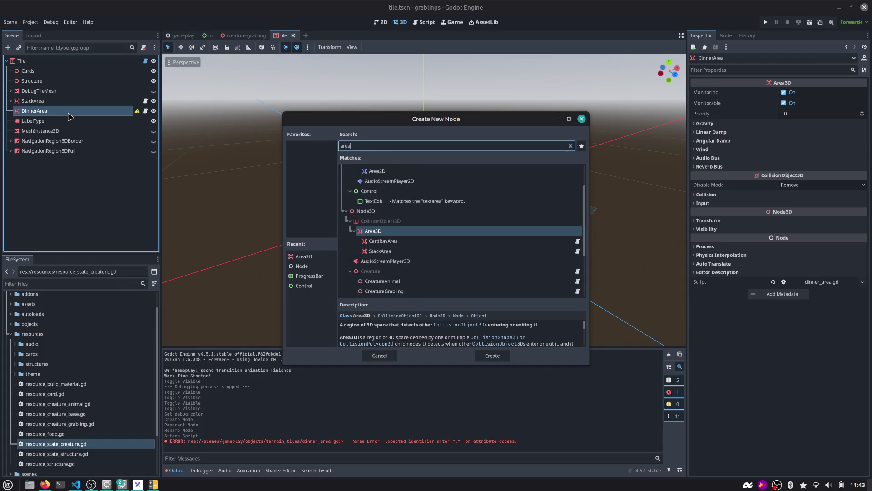
key("Return")
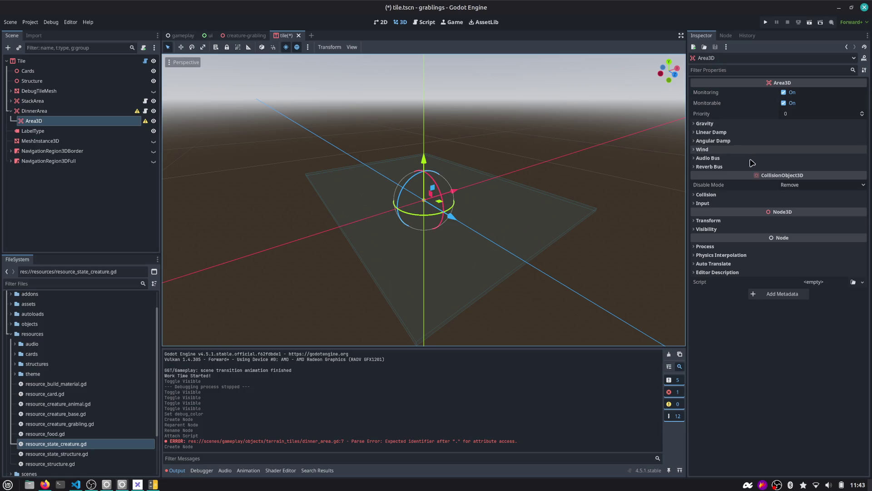
left_click(727, 195)
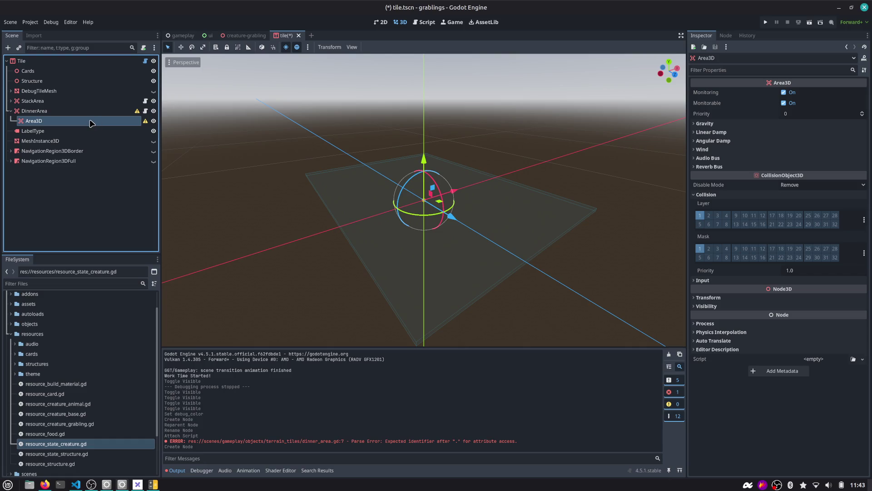
key("Delete")
left_click(461, 252)
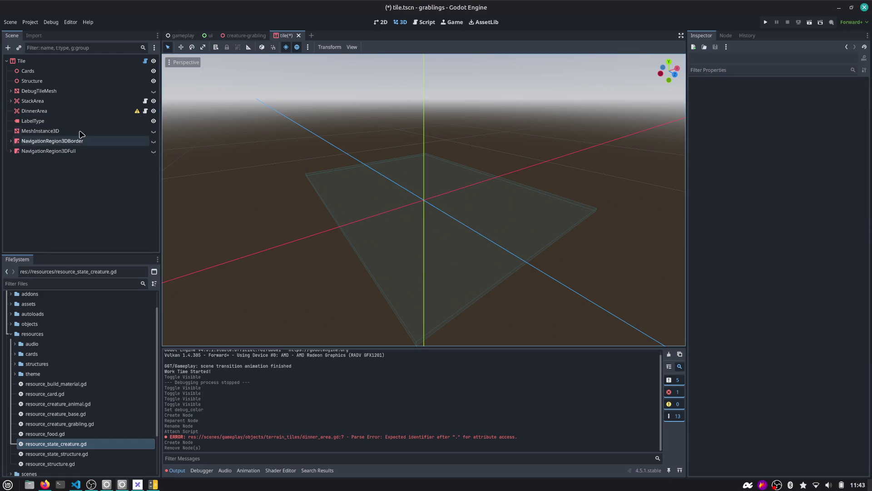
Add a CollisionShape3D under DinnerArea with a new BoxShape3D, lowered to about 0.43 high.
left_click(80, 112)
key("ctrl+a")
type("shape")
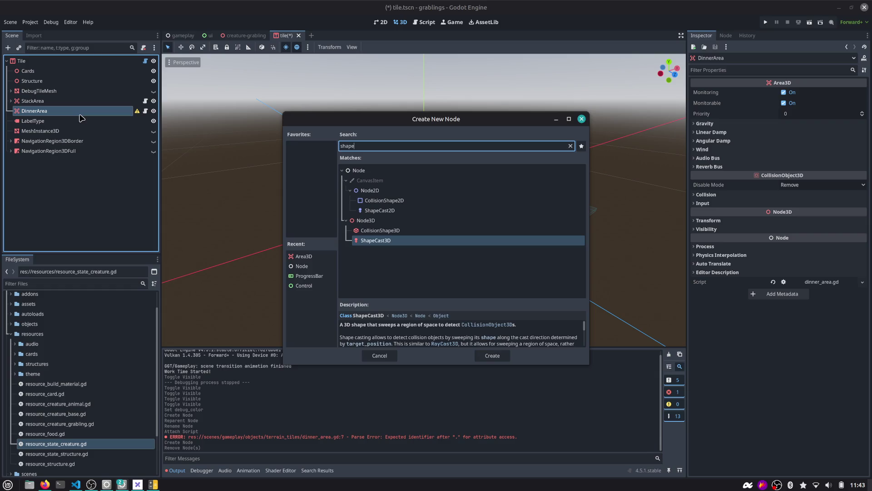
key("Up")
key("Return")
scroll(512, 141, "down", 3)
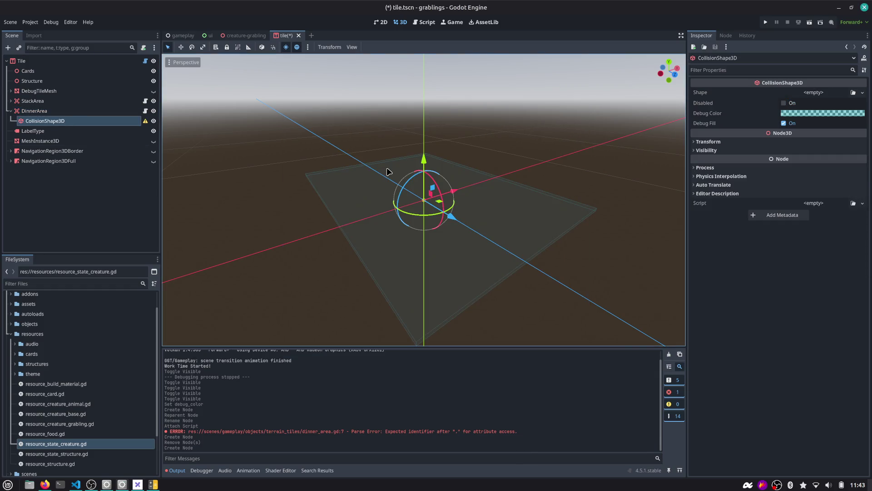
left_click(813, 94)
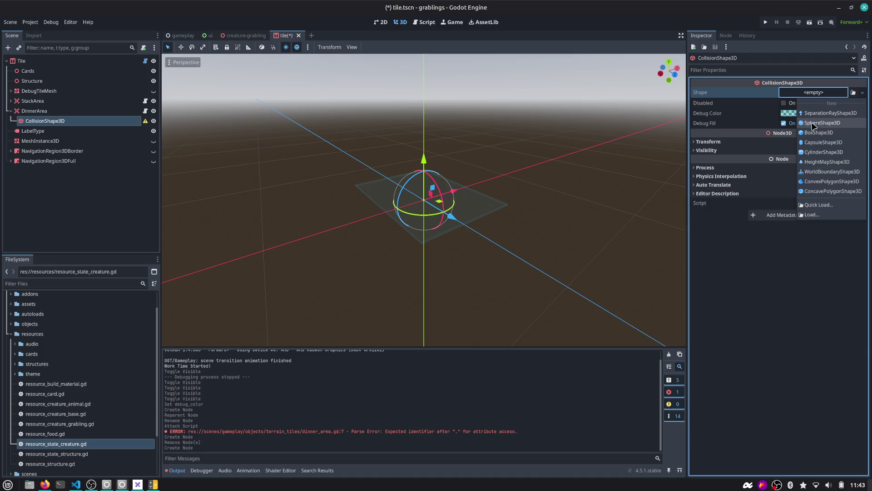
left_click(818, 132)
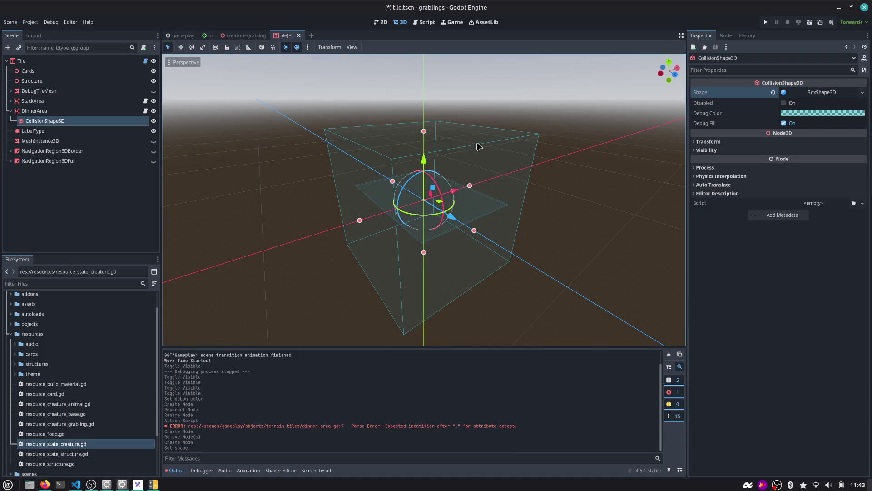
left_click_drag(418, 136, 425, 177)
Shift DinnerArea about 0.64 along Z.
left_click(400, 180)
scroll(287, 122, "down", 2)
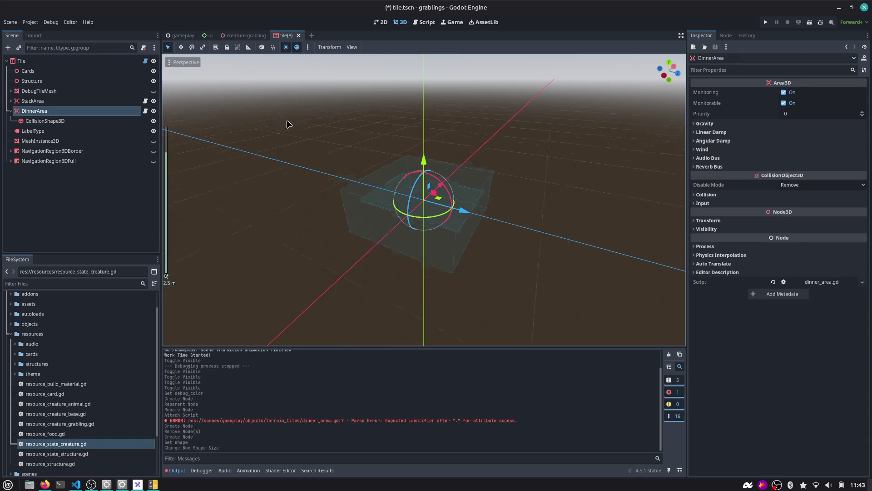
left_click_drag(462, 210, 522, 228)
key("w")
Shrink the collision box along Z and, in Top view, along X, then save tile.tscn.
left_click(136, 121)
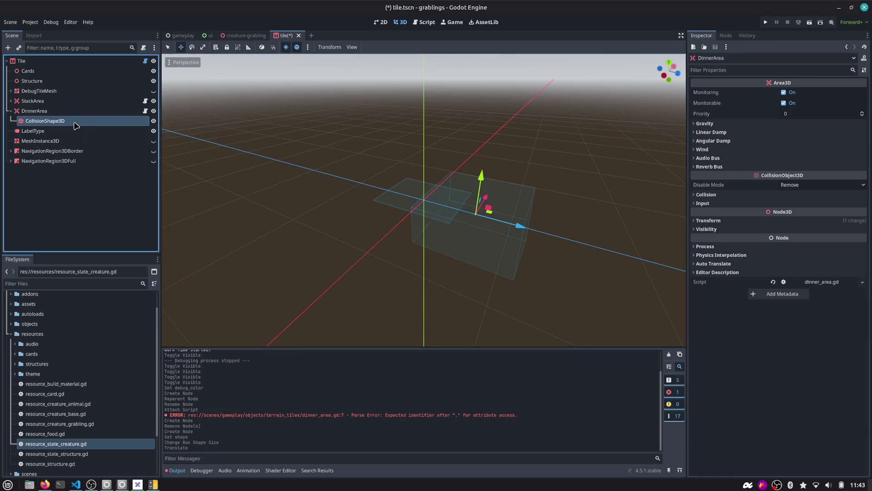
left_click_drag(434, 207, 462, 212)
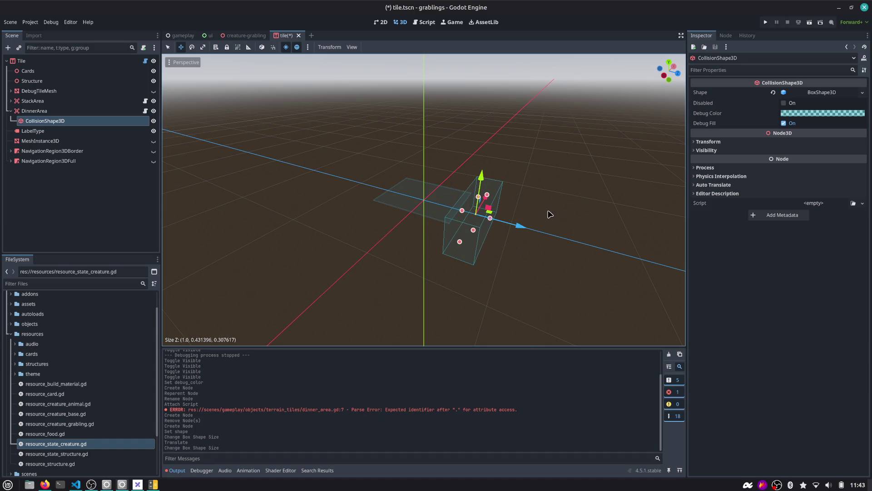
left_click(668, 62)
mouse_move(382, 252)
left_mouse_down()
mouse_move(424, 260)
mouse_move(425, 286)
mouse_move(409, 241)
mouse_move(428, 201)
left_mouse_up()
key("ctrl+s")
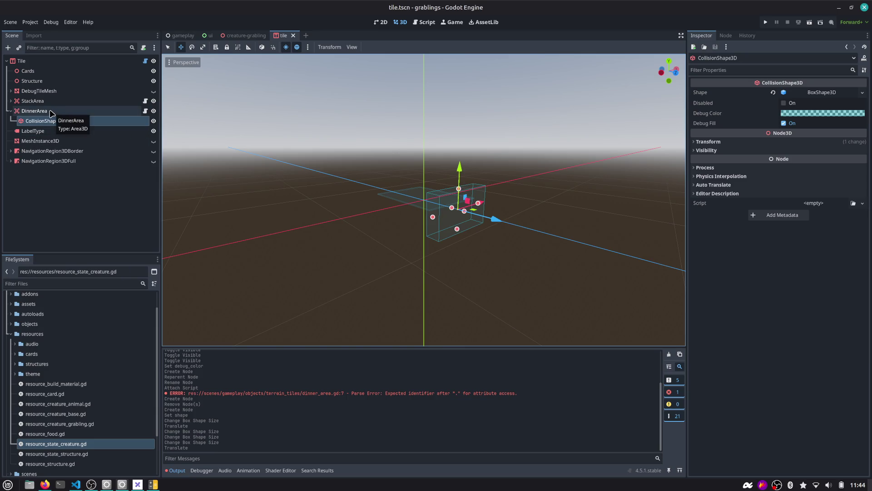
left_click(722, 37)
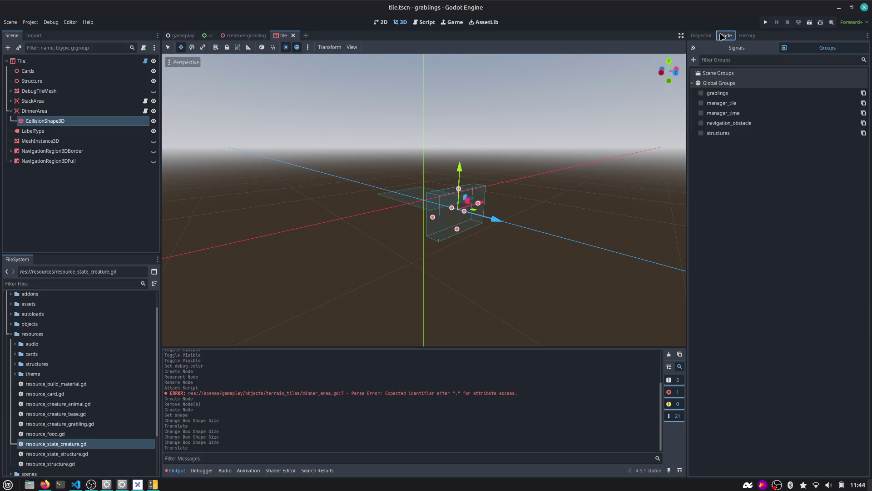
Review DinnerArea's groups, process and transform settings, then select GrabArea in creature-grabbling.
left_click(784, 49)
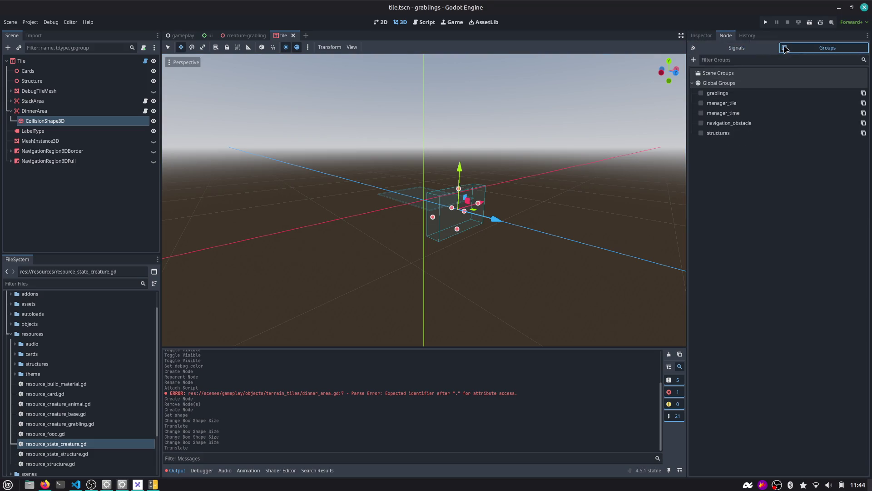
left_click(705, 37)
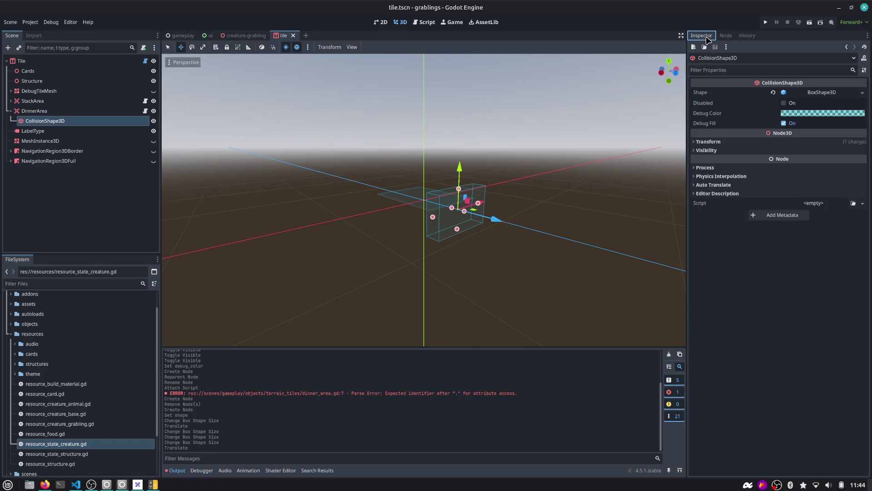
left_click(706, 168)
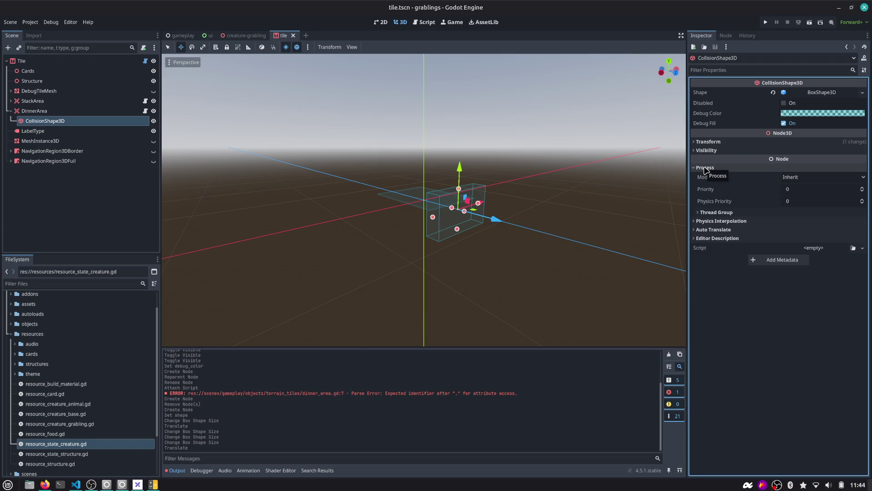
left_click(702, 168)
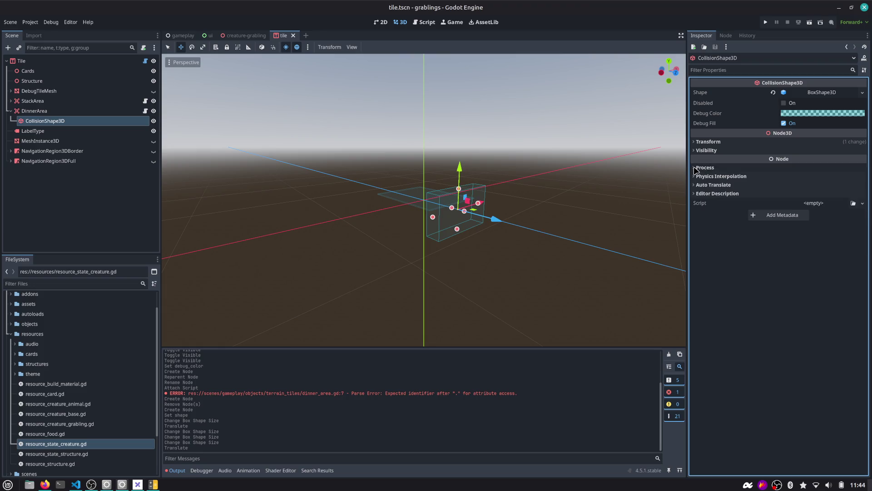
left_click(722, 141)
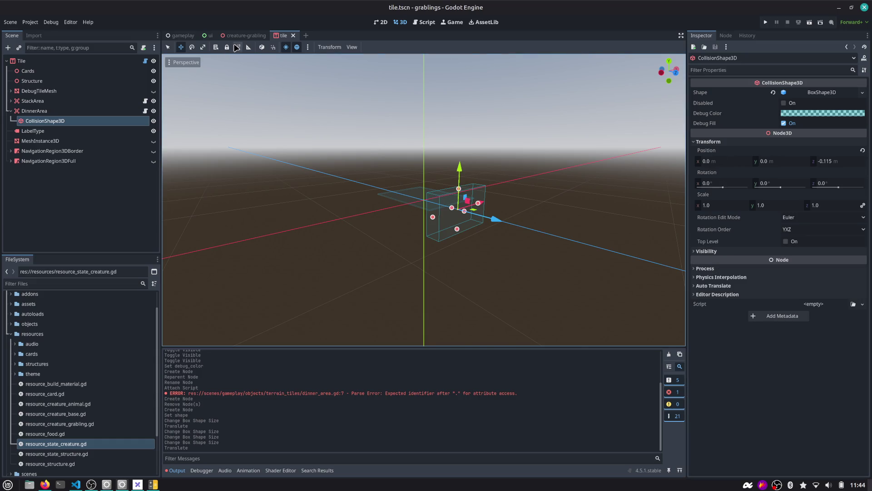
left_click(245, 35)
left_click(27, 81)
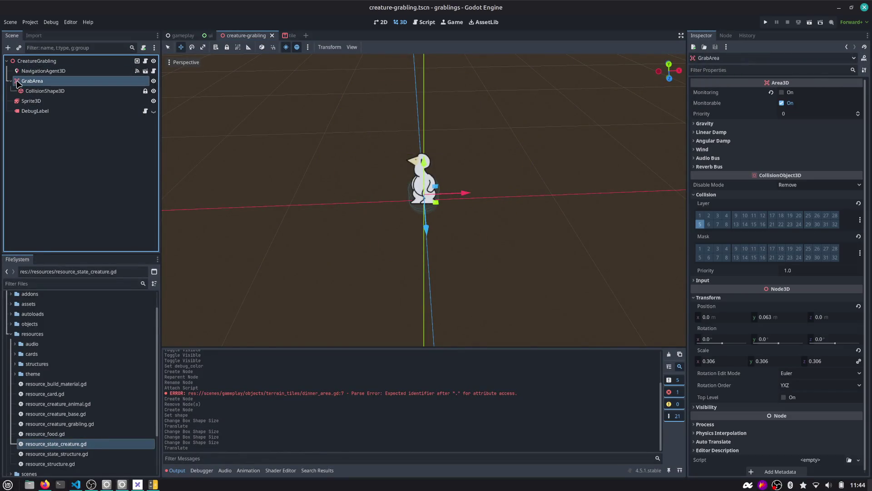
left_click(11, 81)
left_click(32, 116)
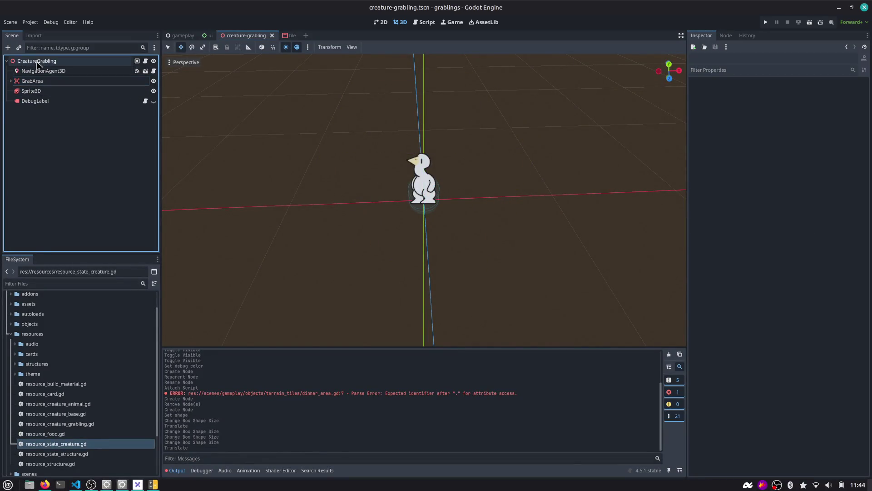
left_click(39, 61)
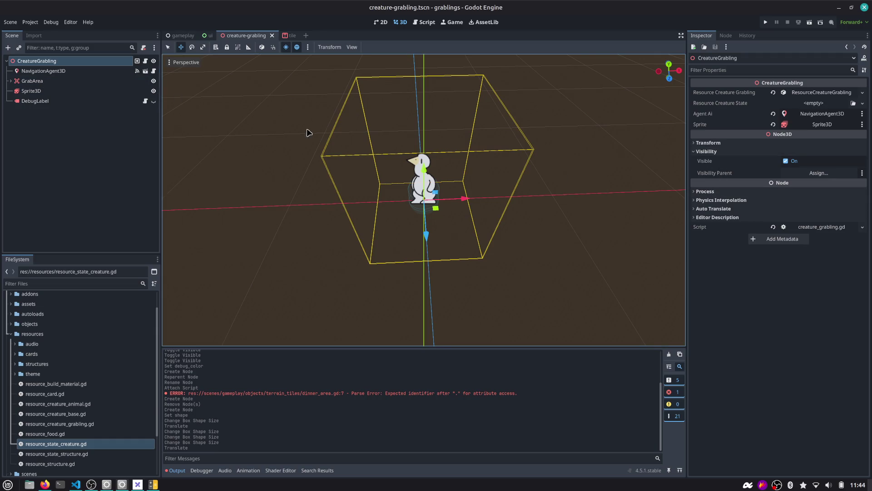
left_click(72, 83)
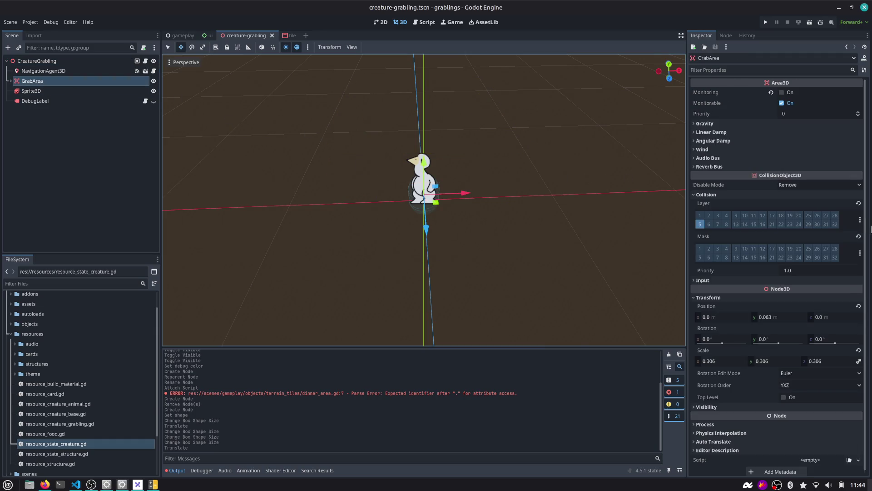
left_click(860, 220)
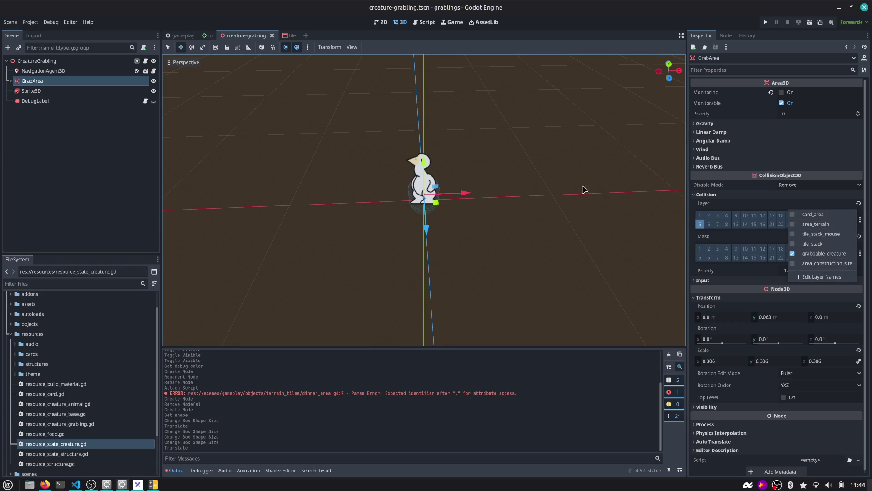
left_click(2, 96)
left_click(9, 84)
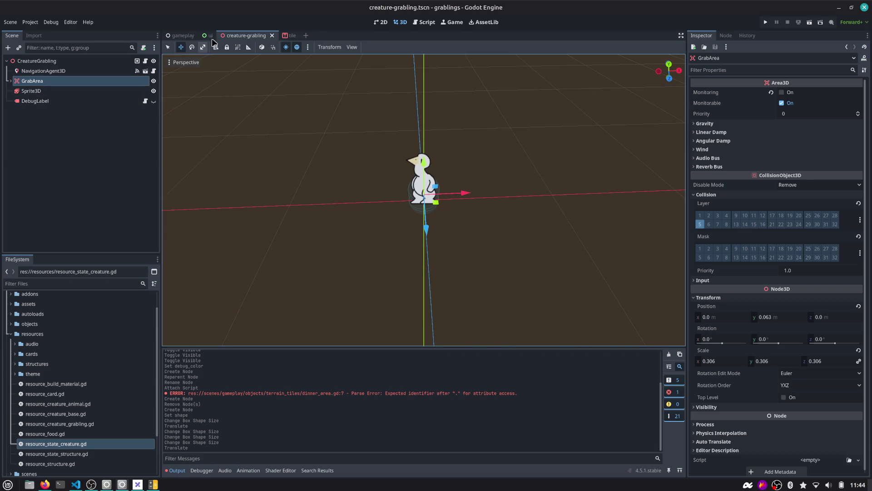
Uncheck Monitorable on the tile scene's DinnerArea and list its signals.
left_click(290, 37)
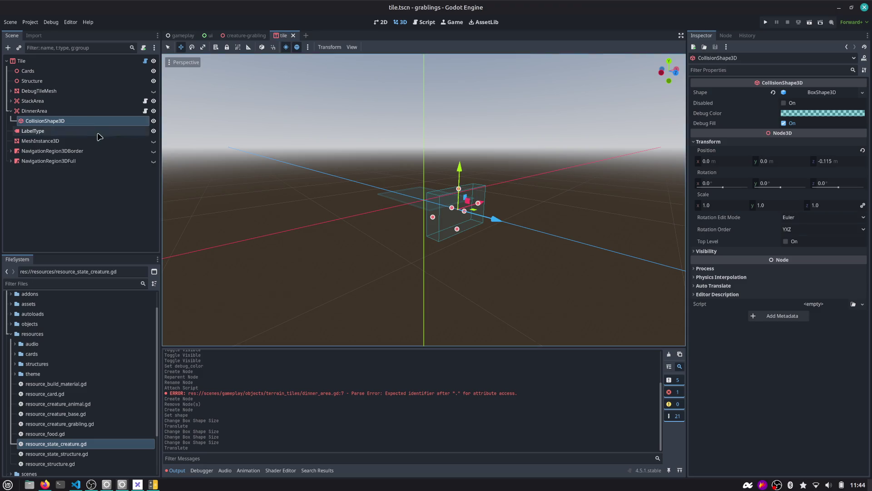
left_click(75, 113)
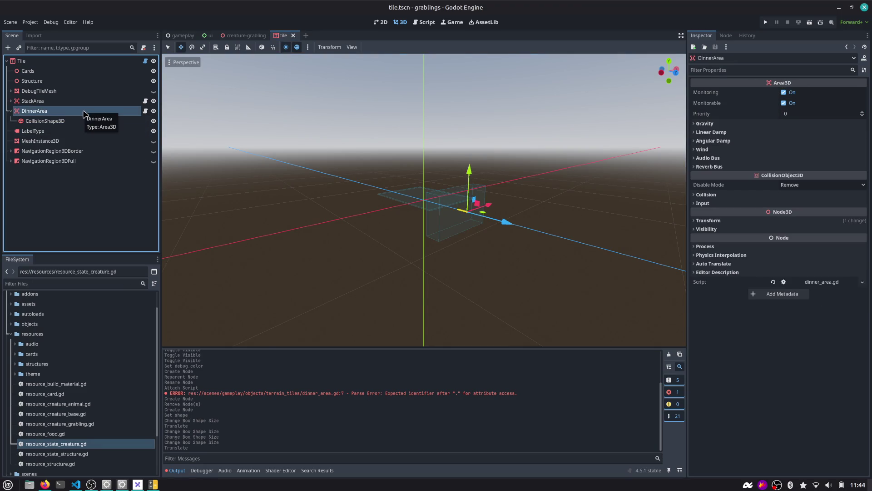
left_click(726, 36)
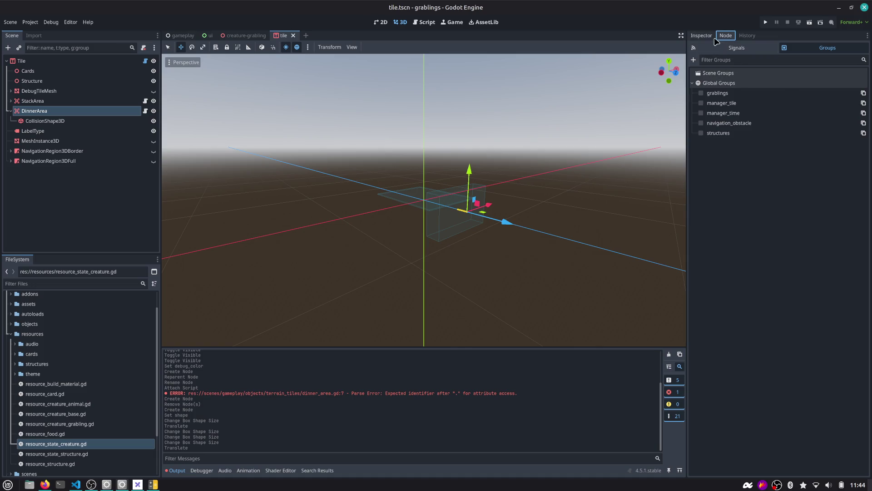
left_click(709, 37)
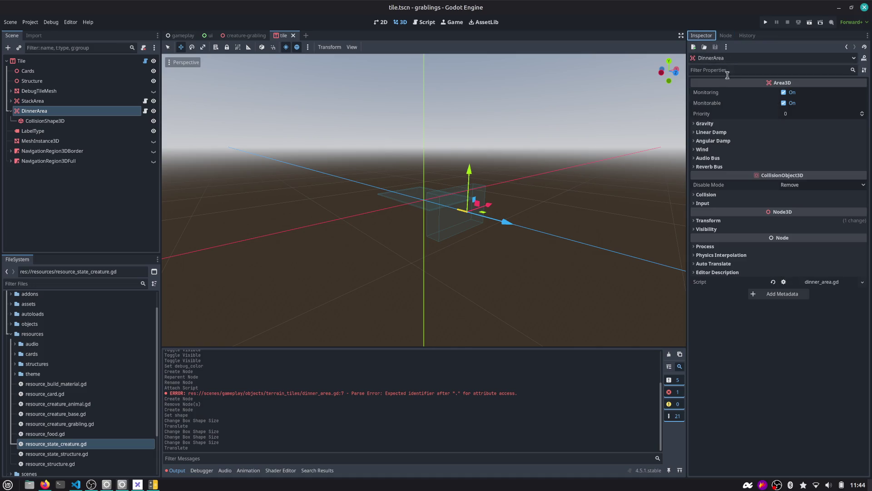
left_click(783, 104)
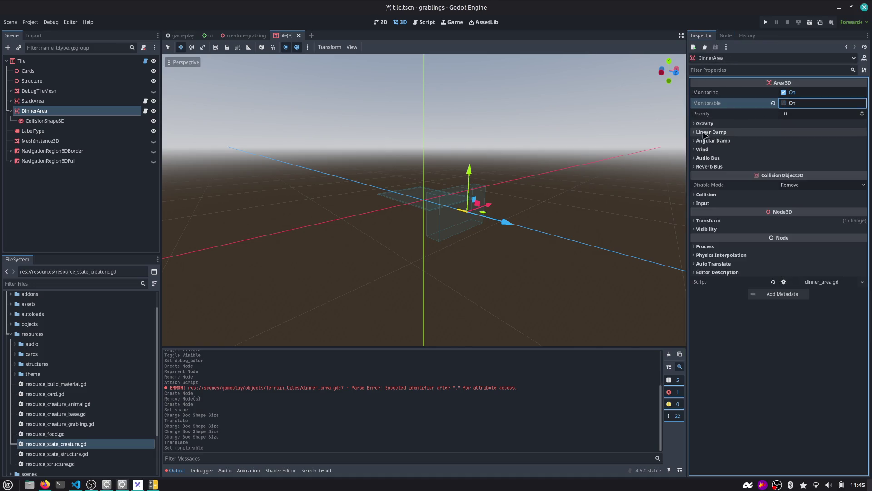
left_click(725, 36)
left_click(727, 48)
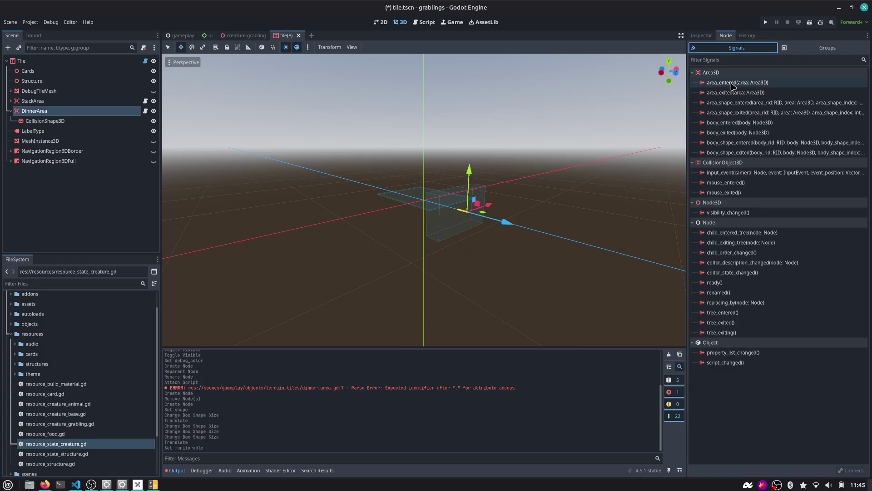
Compare GrabArea's Monitoring and Monitorable settings, then return to DinnerArea's signals.
left_click(246, 35)
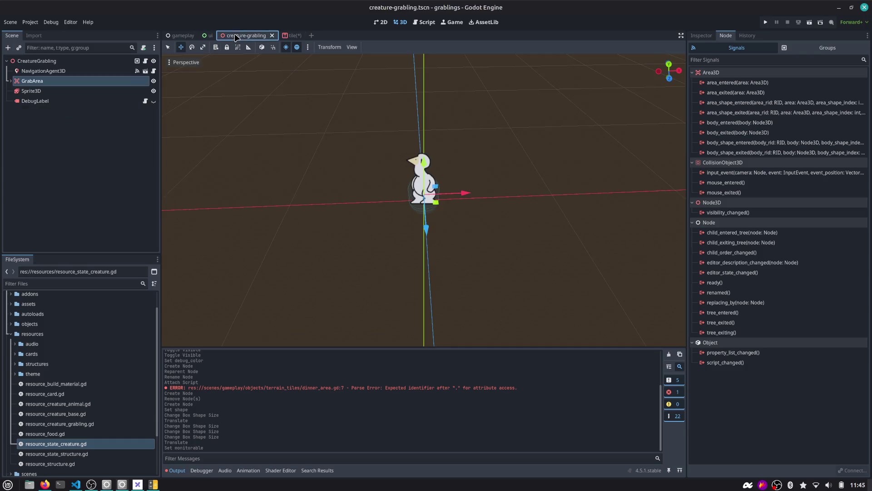
left_click(40, 82)
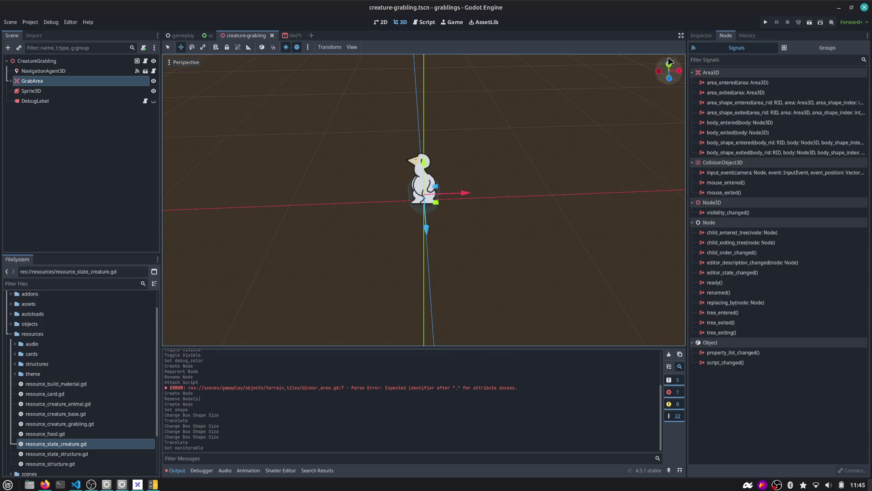
left_click(693, 36)
mouse_move(722, 116)
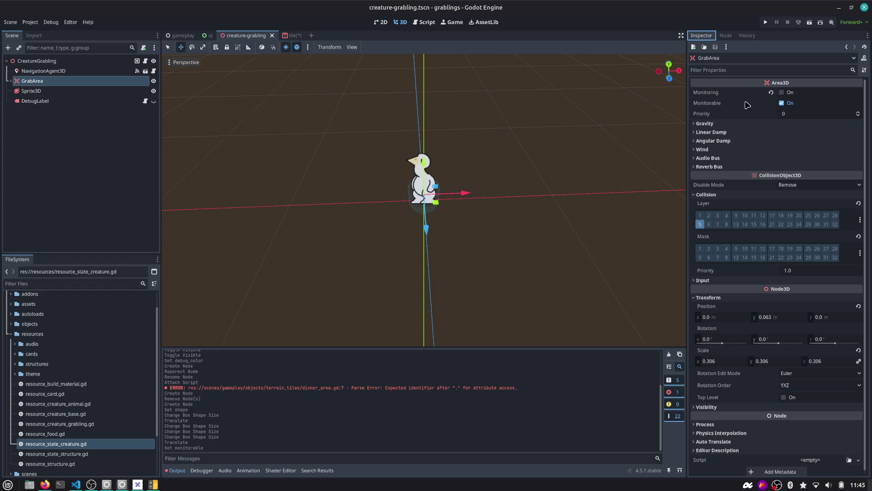
left_click(727, 187)
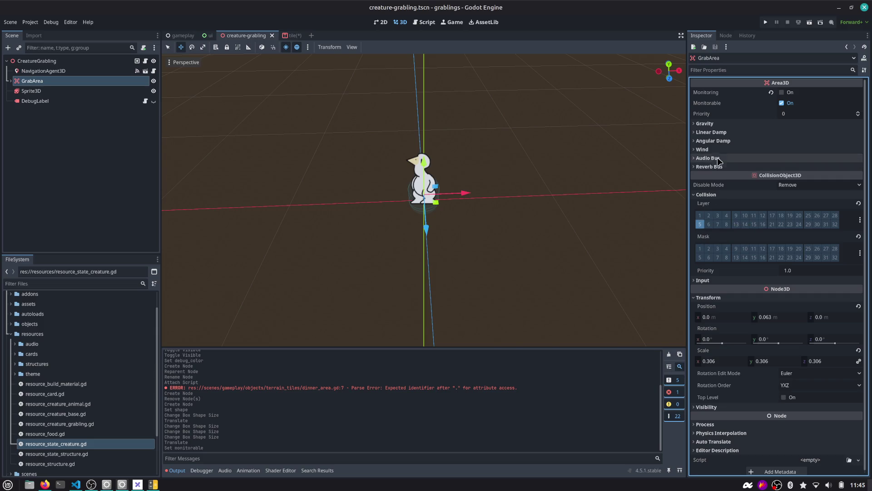
left_click(296, 36)
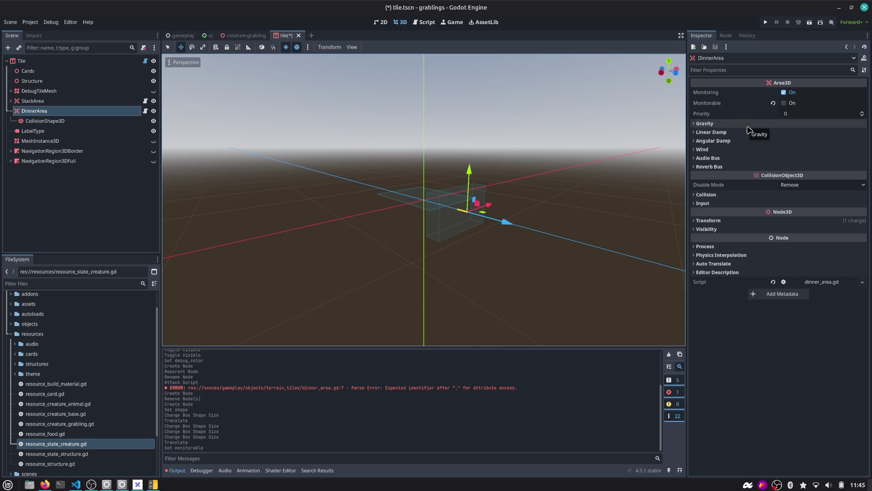
left_click(725, 36)
Connect DinnerArea's area_entered signal to a handler in its own script.
left_click(739, 86)
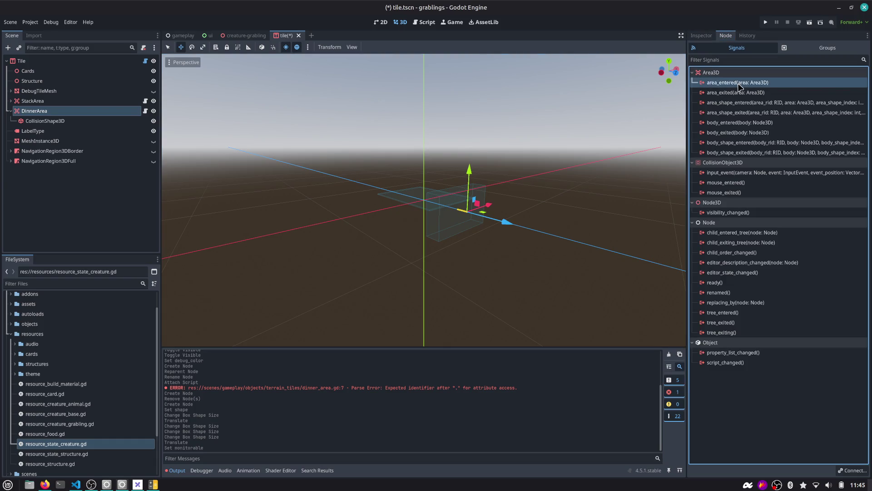
double_click(740, 86)
left_click(430, 255)
double_click(430, 255)
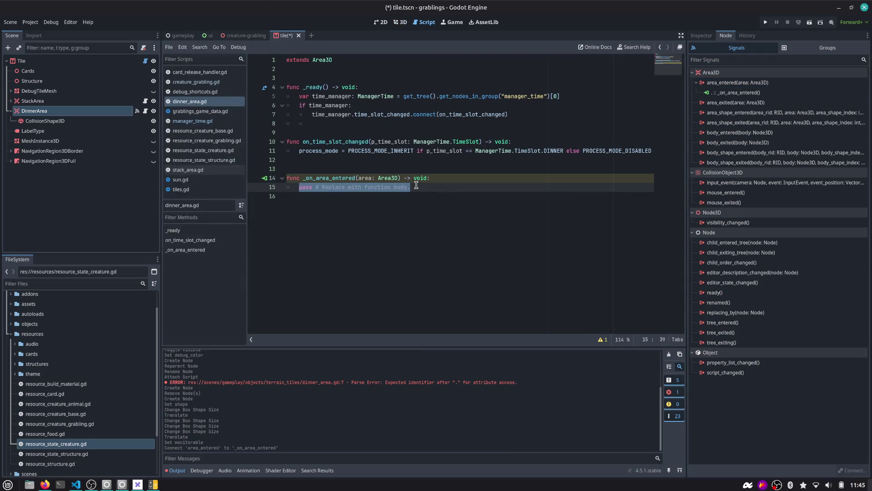
In _on_area_entered, add 'if area is CreatureGrabling:' with a print statement.
type("if area is Creature")
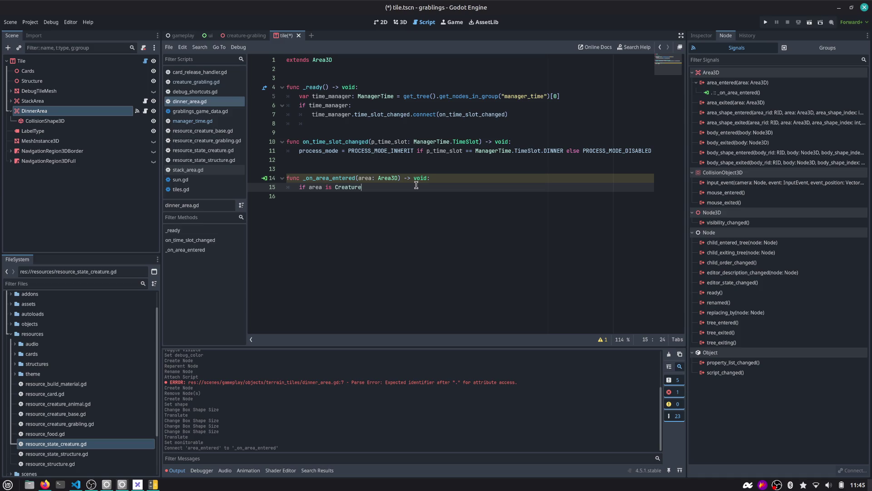
key("Down")
key("Down")
key("Return")
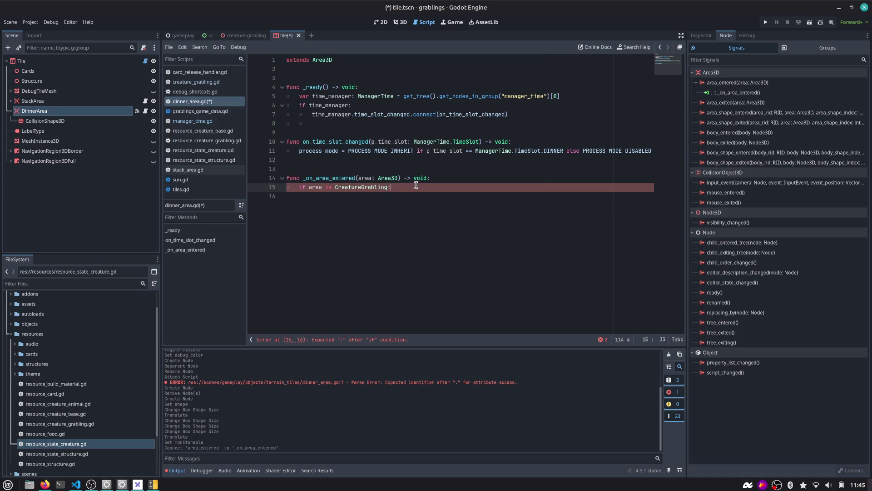
key("Return")
type("print(are")
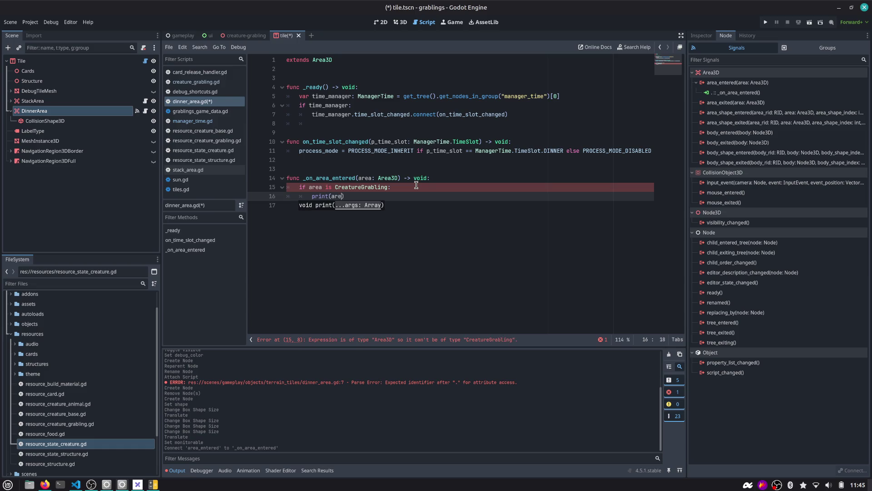
type("ea")
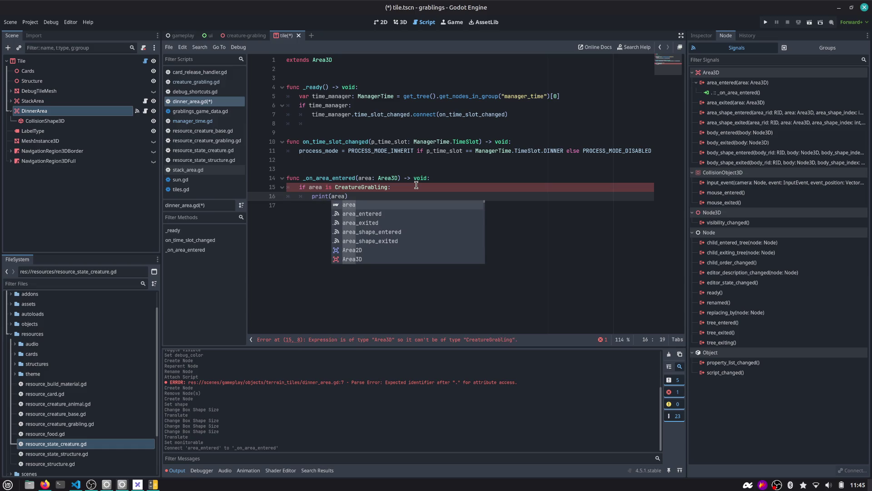
key("BackSpace")
key("BackSpace")
key("BackSpace")
type("\"%")
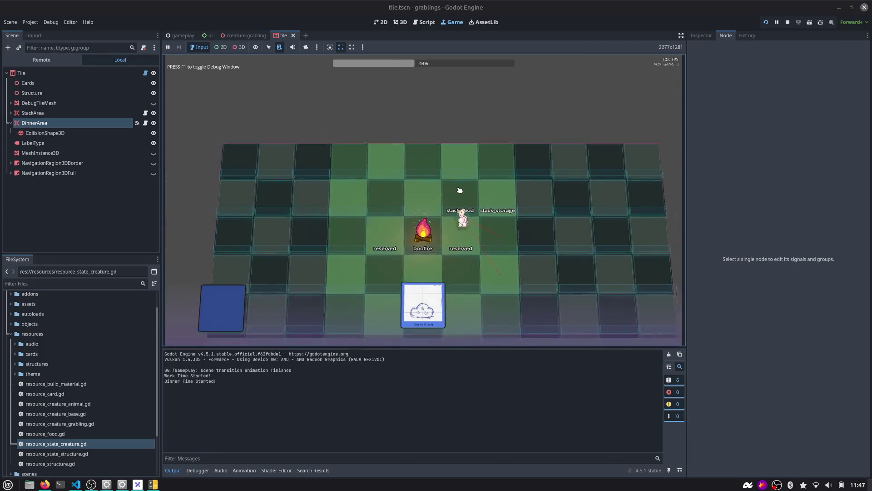
Check the Debug menu without changing anything, then stop the running game.
scroll(459, 177, "up", 3)
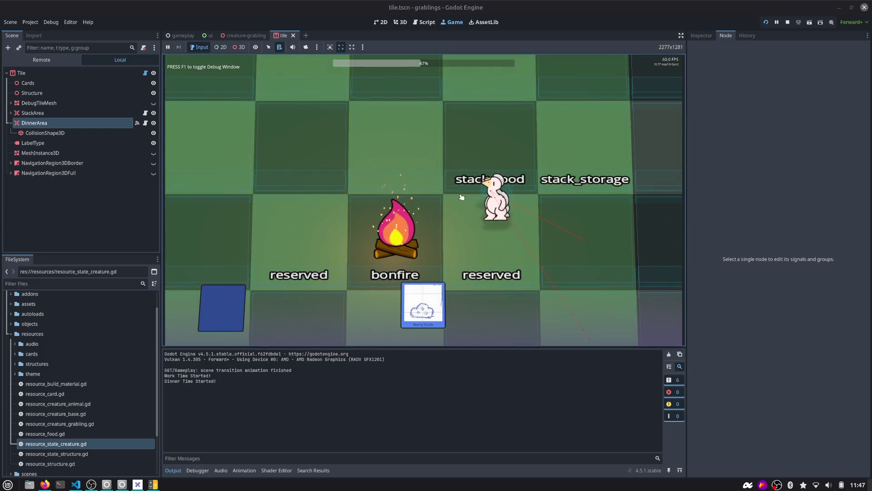
left_click(30, 22)
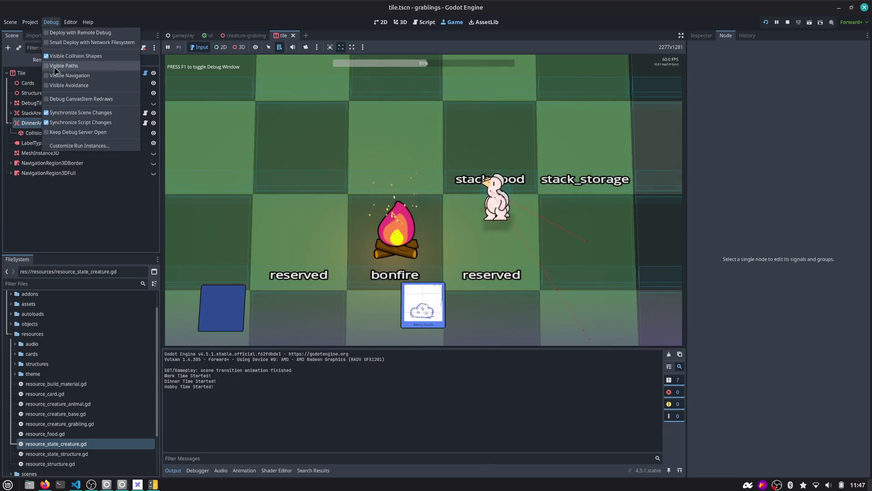
left_click(293, 39)
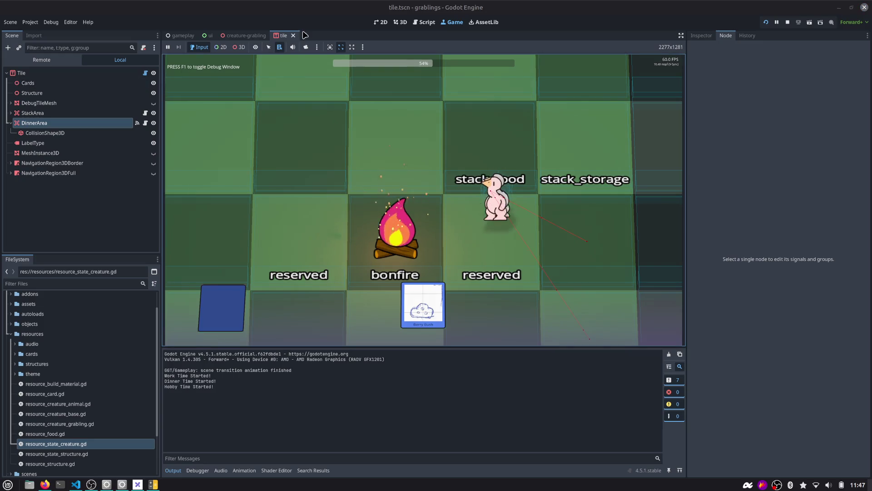
left_click(788, 22)
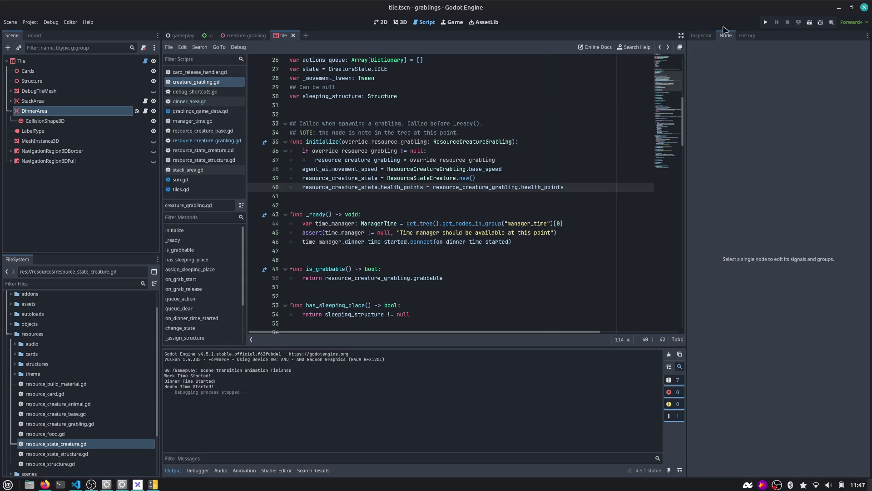
In dinner_area.gd, add an else: branch below the time_manager connect line.
left_click(145, 111)
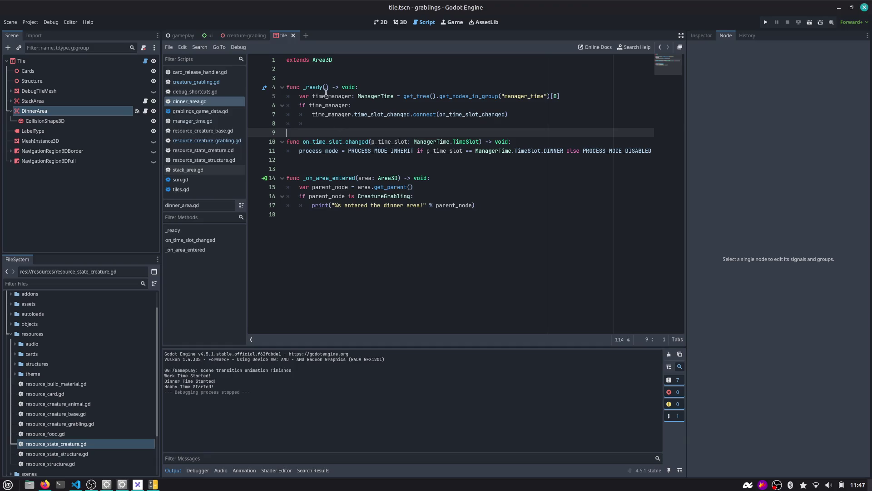
double_click(332, 105)
double_click(333, 115)
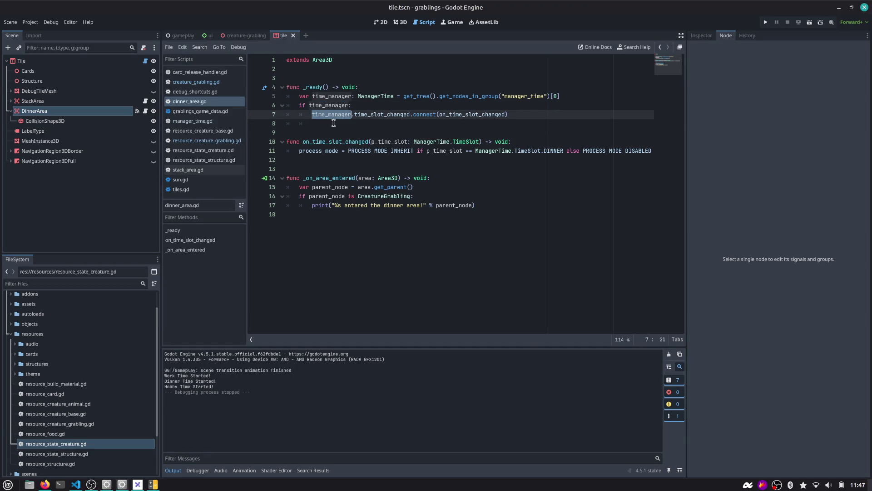
left_click(334, 123)
key("Return")
type("lseL:")
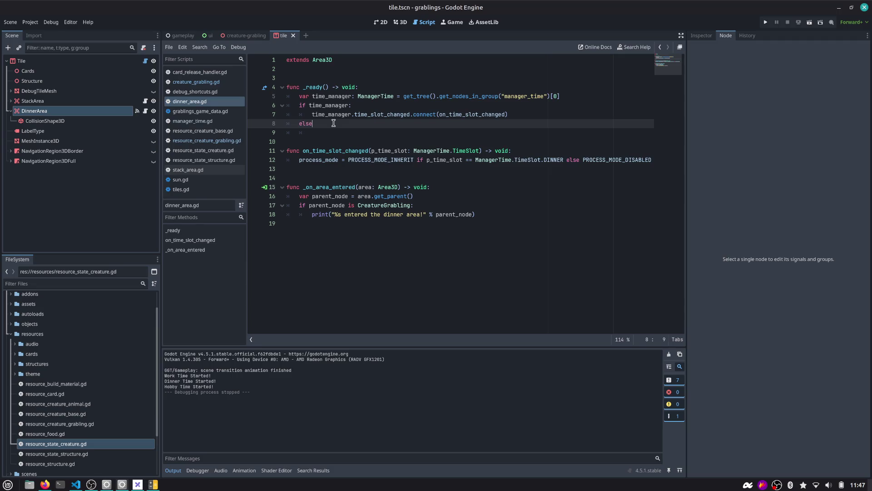
key("Return")
Make the else branch call push_error("Time manager not defined") and run the project.
type("t")
key("Return")
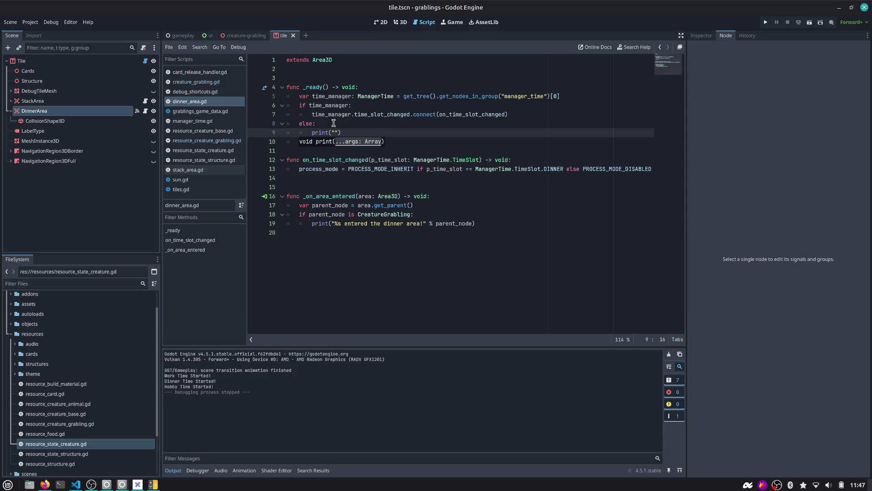
key("BackSpace")
key("BackSpace")
key("BackSpace")
type("e")
key("Return")
key("BackSpace")
type("Time manager ")
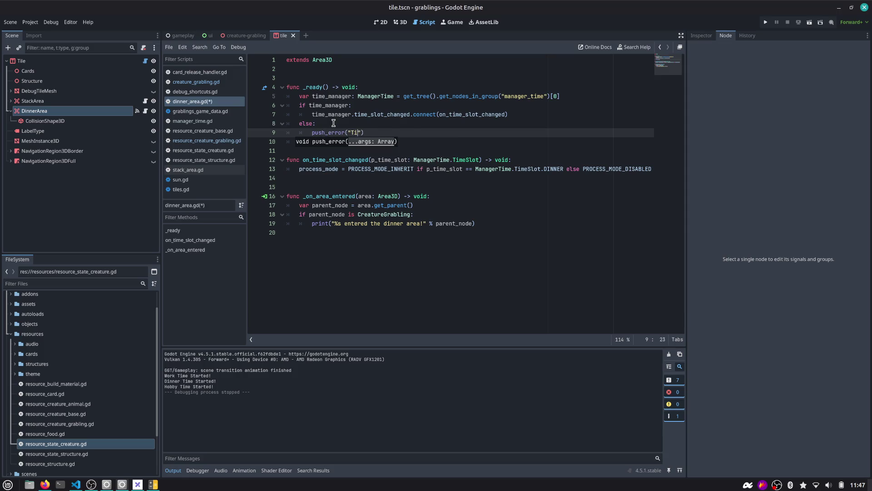
type("not defined")
key("F5")
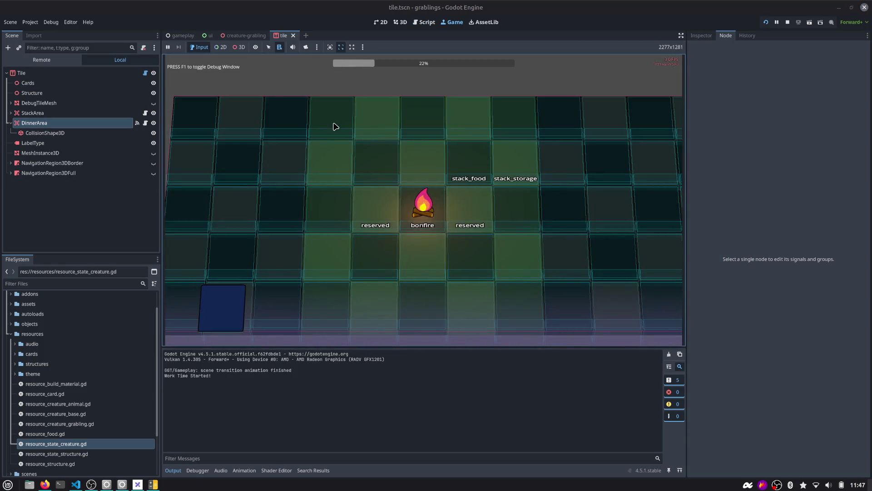
Drag two Grabling cards onto the board, then stop the game.
left_click_drag(464, 305, 471, 214)
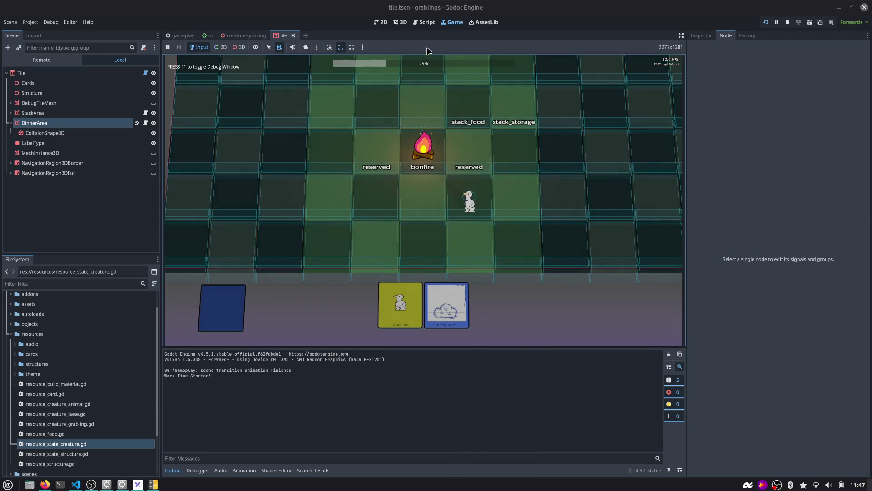
left_click_drag(400, 302, 500, 203)
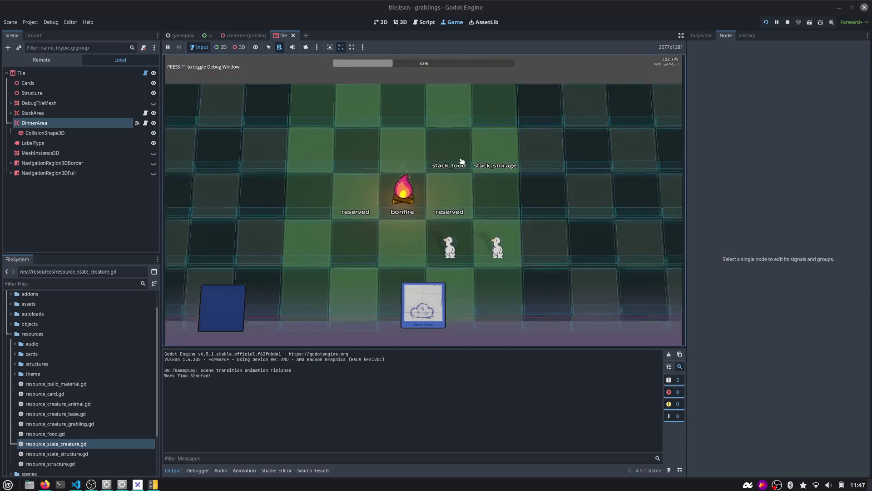
left_click(787, 22)
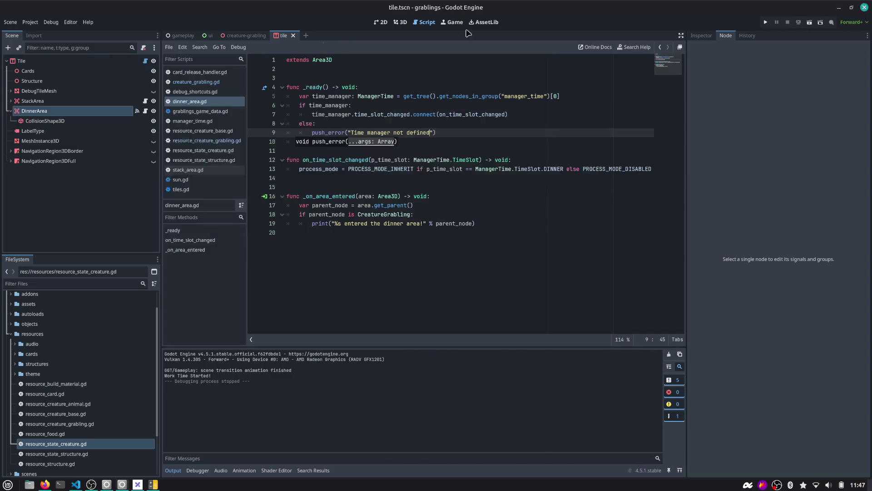
Select the DinnerArea node, frame it in the 3D view, and expand its Collision settings.
left_click(40, 112)
left_click(400, 22)
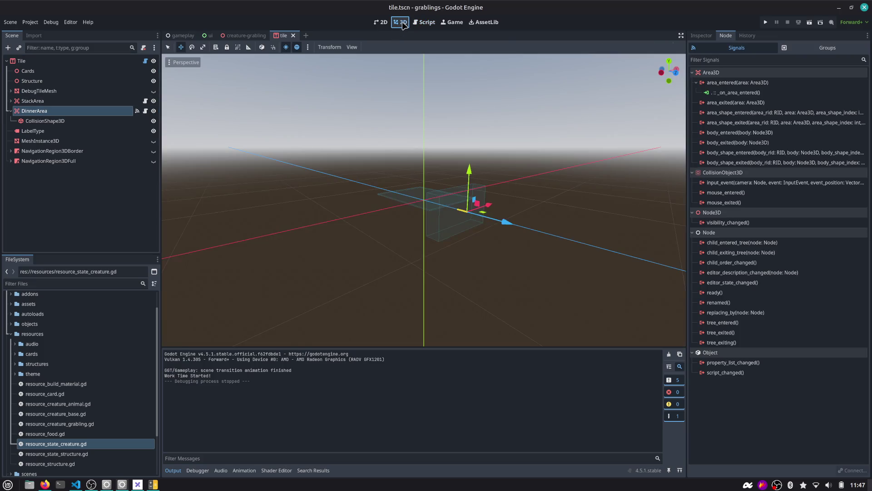
key("f")
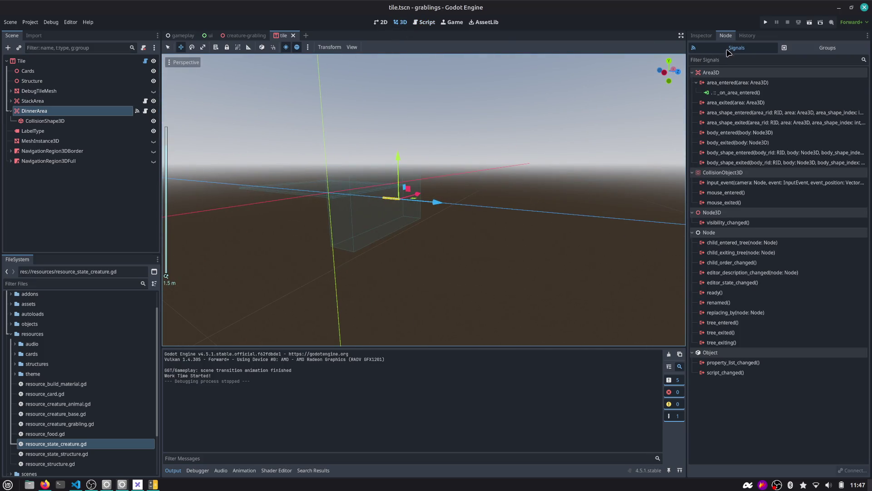
left_click(702, 35)
left_click(706, 195)
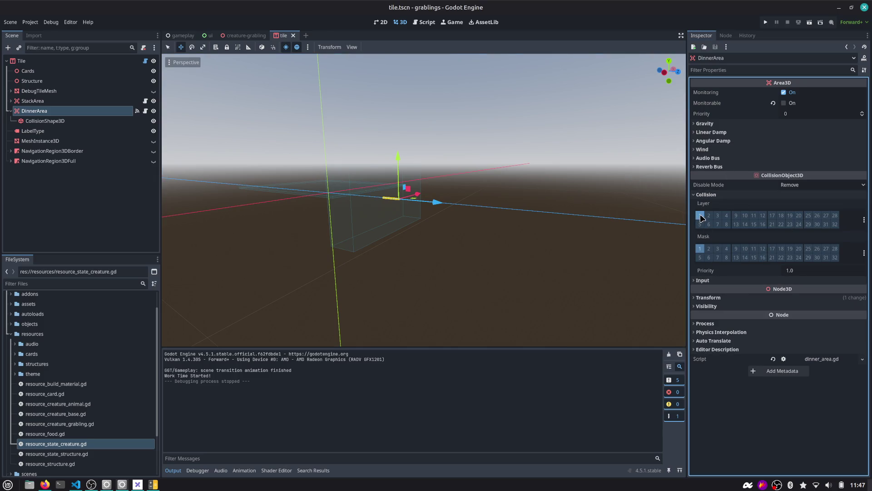
Give DinnerArea no collision layer and mask 5 (grabbable_creature), then run the game.
left_click(864, 220)
left_click(815, 253)
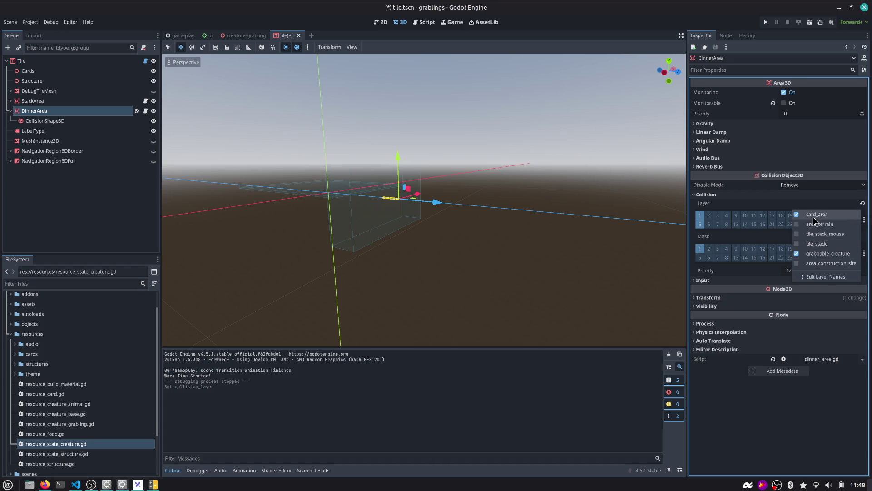
left_click(817, 215)
left_click(699, 249)
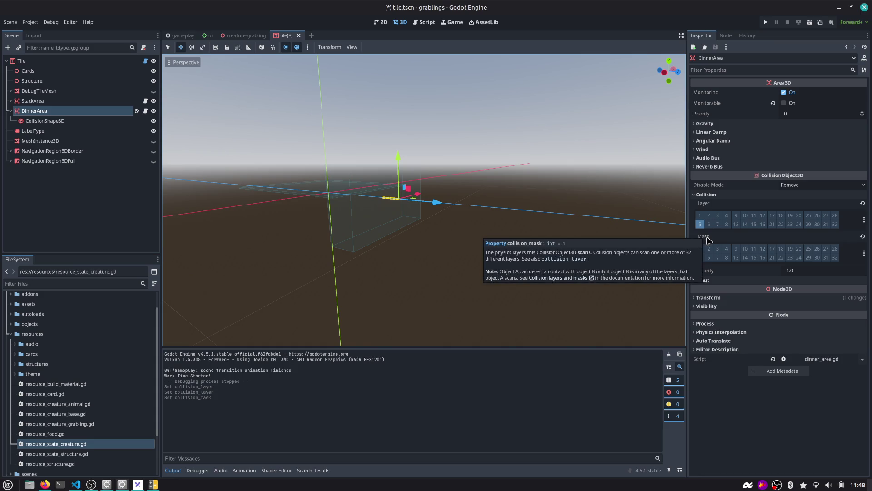
left_click(701, 258)
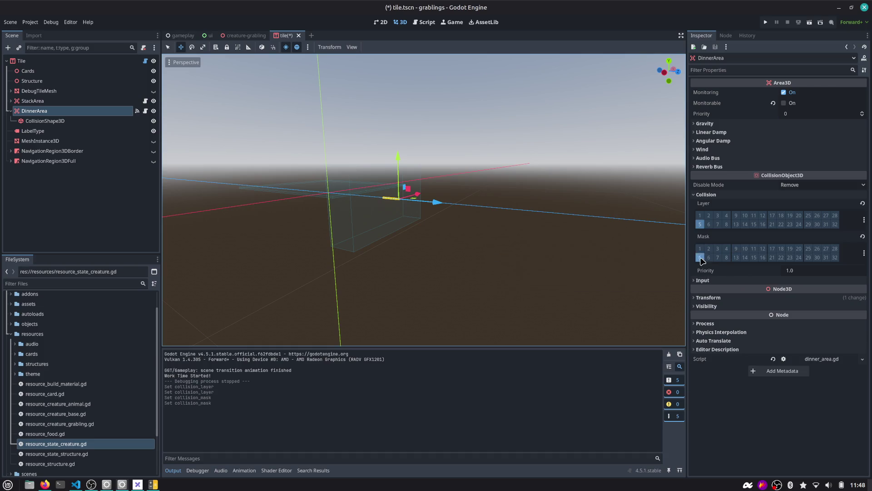
left_click(700, 224)
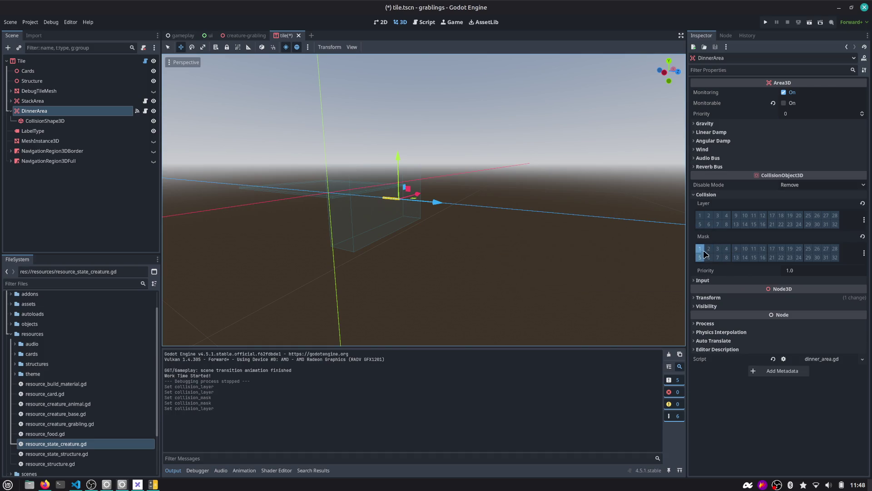
left_click(766, 22)
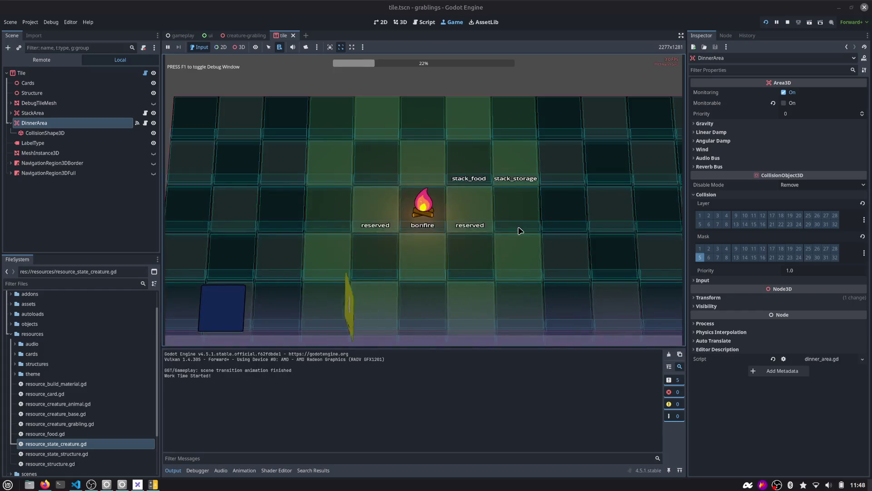
Place two Grablings on the board, wait for dinner, and show the Remote scene tree.
mouse_move(463, 302)
left_mouse_down()
mouse_move(492, 253)
mouse_move(490, 227)
left_mouse_up()
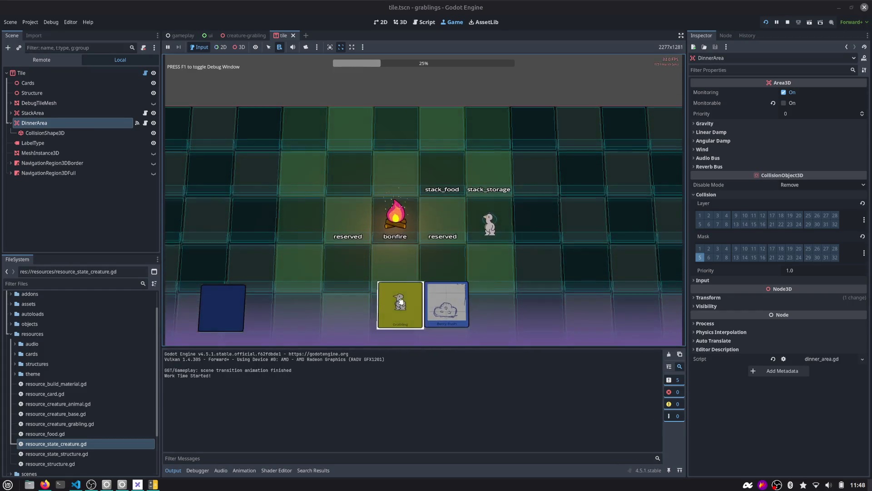
left_click_drag(401, 301, 491, 268)
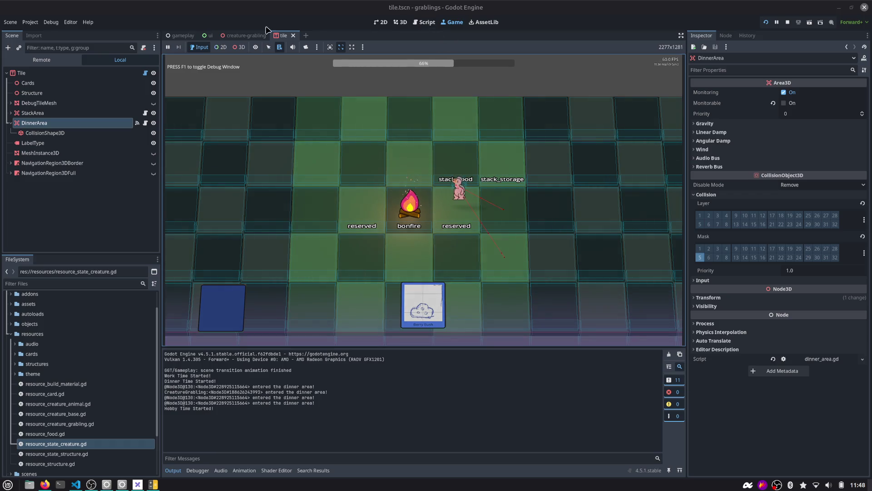
left_click(50, 60)
left_click(38, 48)
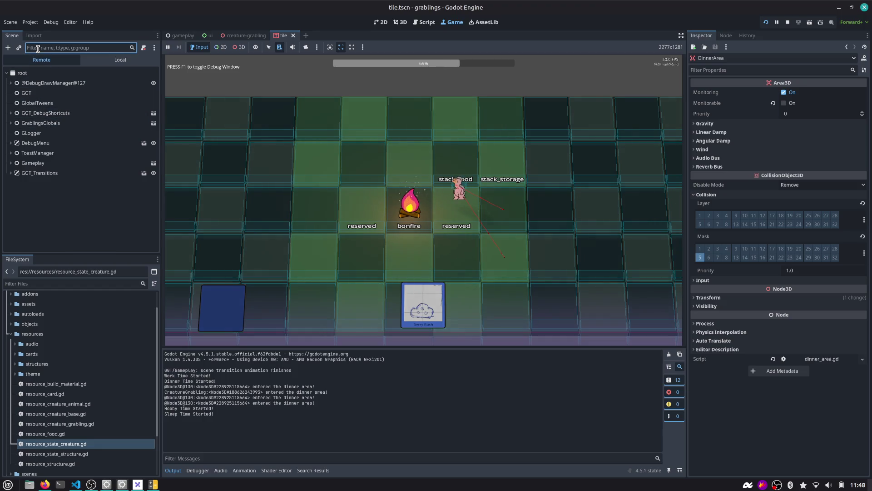
Filter the Remote tree for 'dinner' and inspect the first DinnerArea's live properties.
type("dinner")
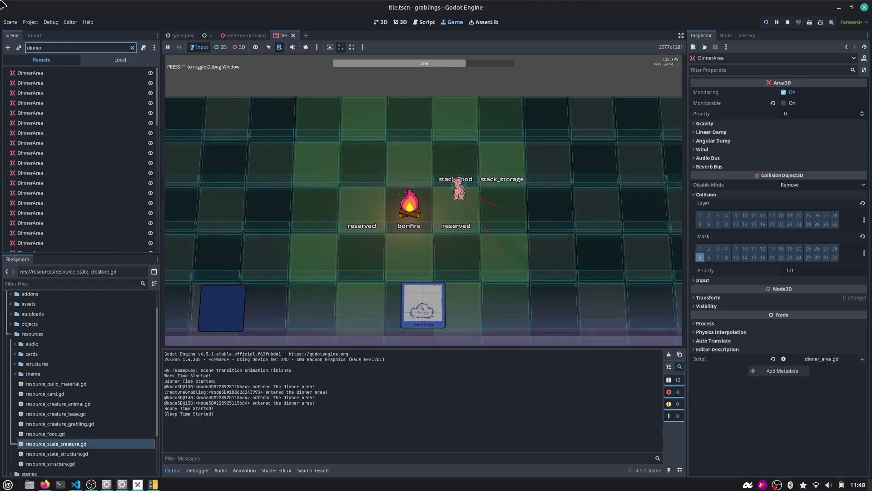
left_click(38, 73)
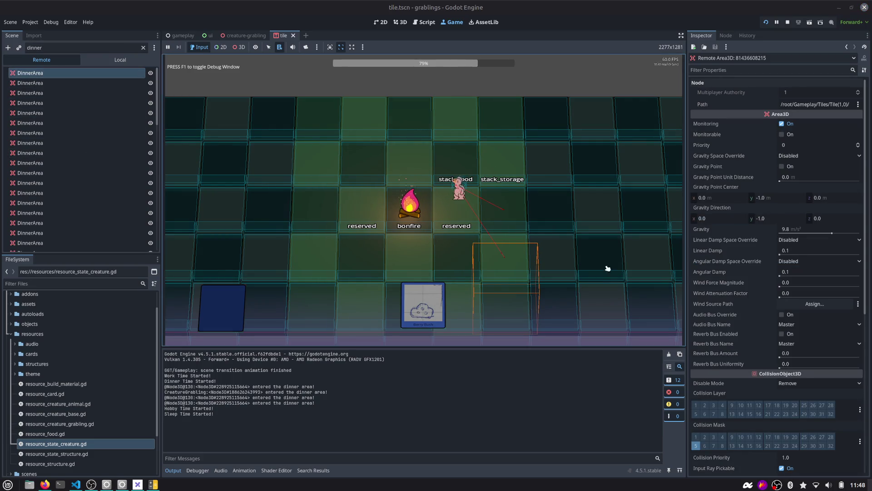
scroll(729, 439, "down", 6)
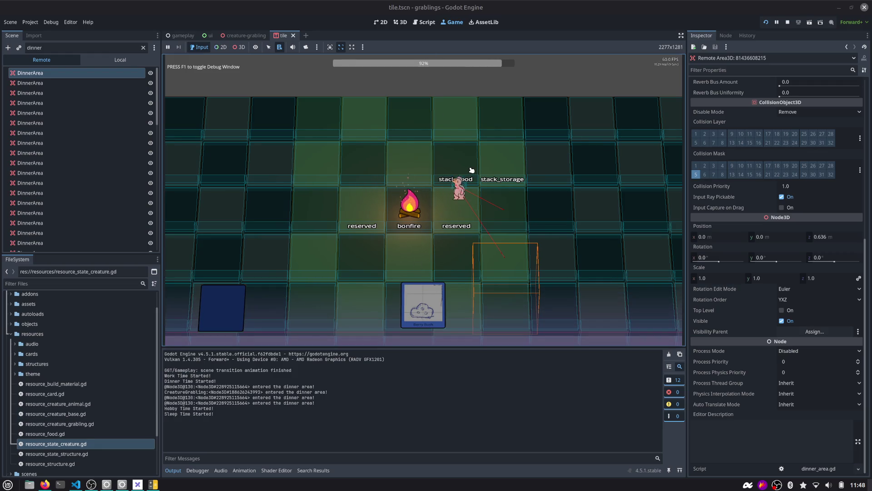
Triple the game speed, move a creature onto the stack_food tile, then stop the game.
key("3")
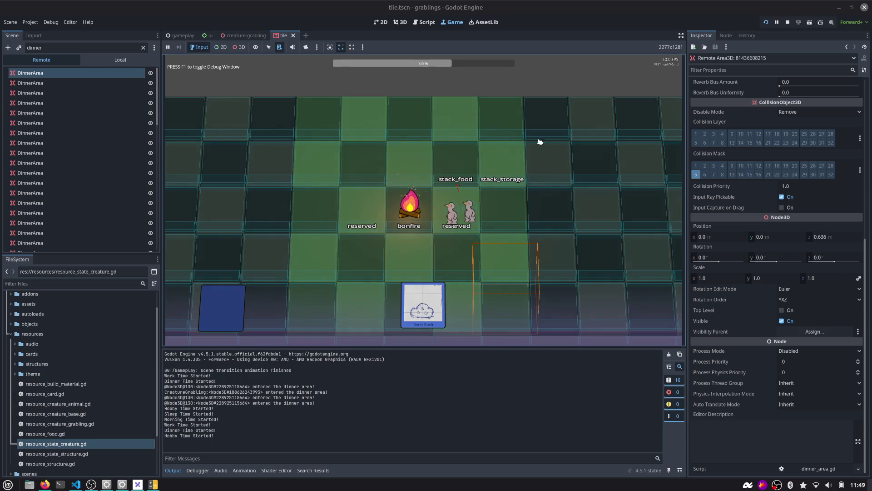
mouse_move(443, 206)
left_mouse_down()
mouse_move(452, 182)
mouse_move(462, 180)
left_mouse_up()
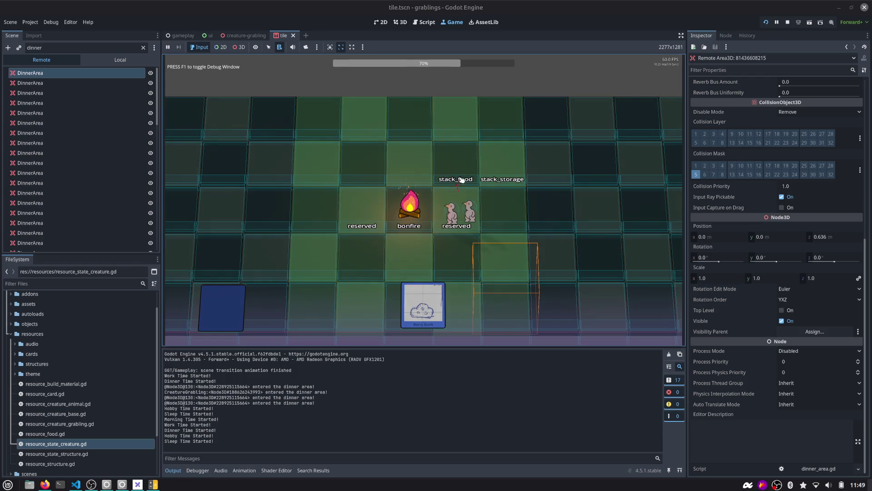
left_click(787, 23)
In on_time_slot_changed, add a comment about checking if any grabling is already in the area.
double_click(319, 158)
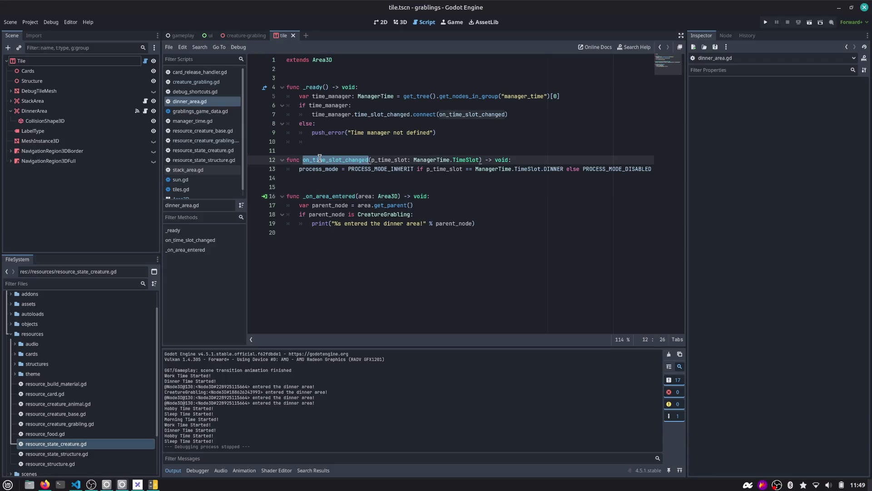
left_click(328, 178)
key("Tab")
key("Return")
key("Return")
type("check if any grabling")
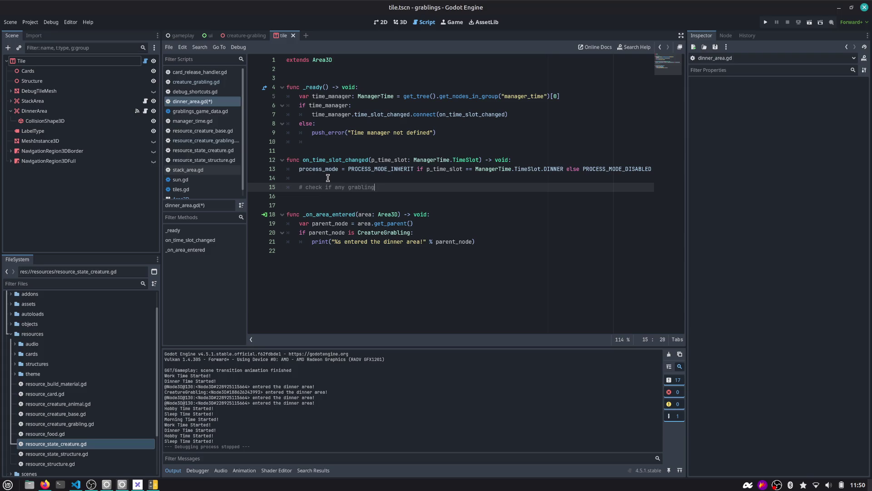
type("lready in the area")
key("Return")
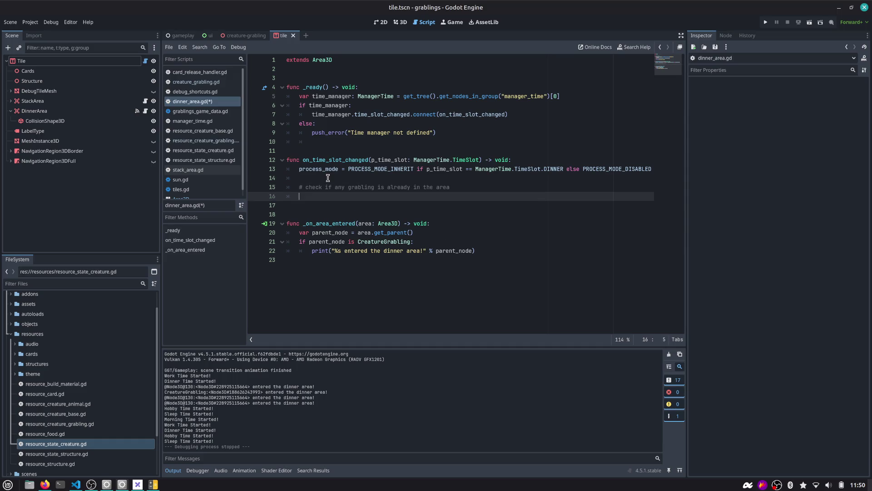
Append the note that signals won't be emitted for those, then open the Area3D documentation.
key("Up")
key("Up")
key("Down")
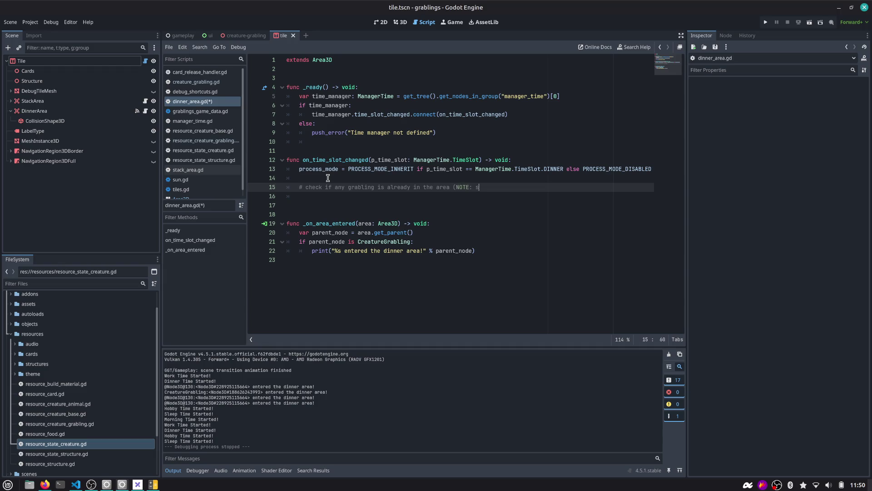
type("emitted for those")
key("Return")
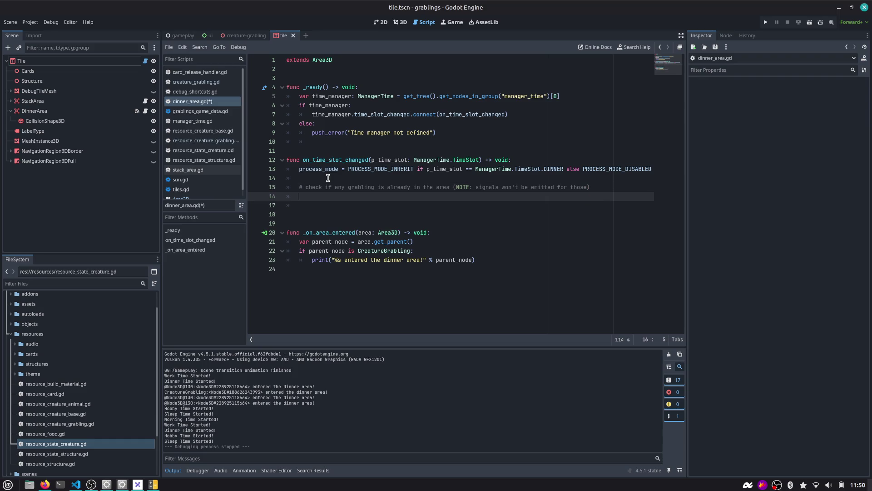
key("Up")
key("BackSpace")
key("BackSpace")
key("Down")
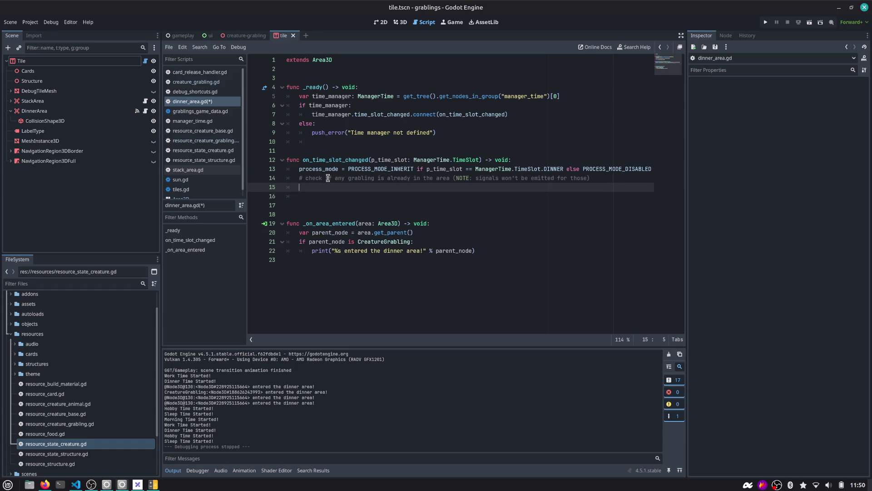
key("ctrl+Home")
key("alt+F1")
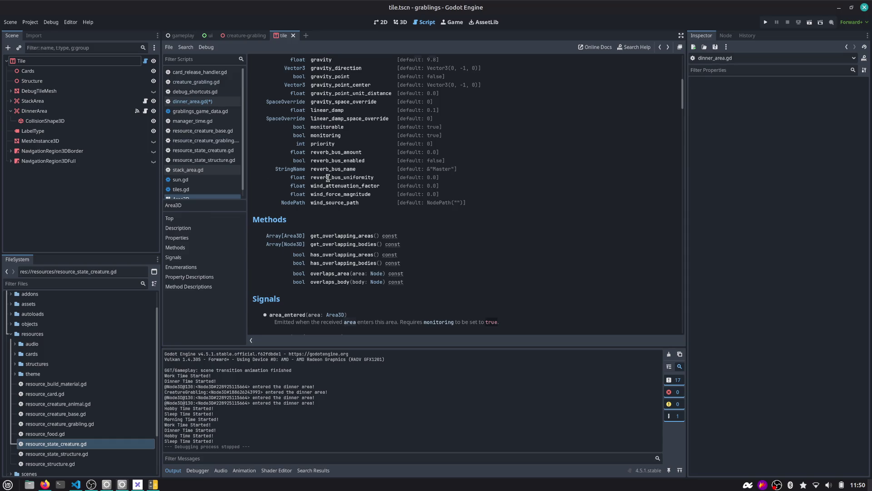
Back in dinner_area.gd, add var overlapping = get_overlapping_areas() on line 15.
key("alt+Left")
left_click(329, 187)
type("get_o")
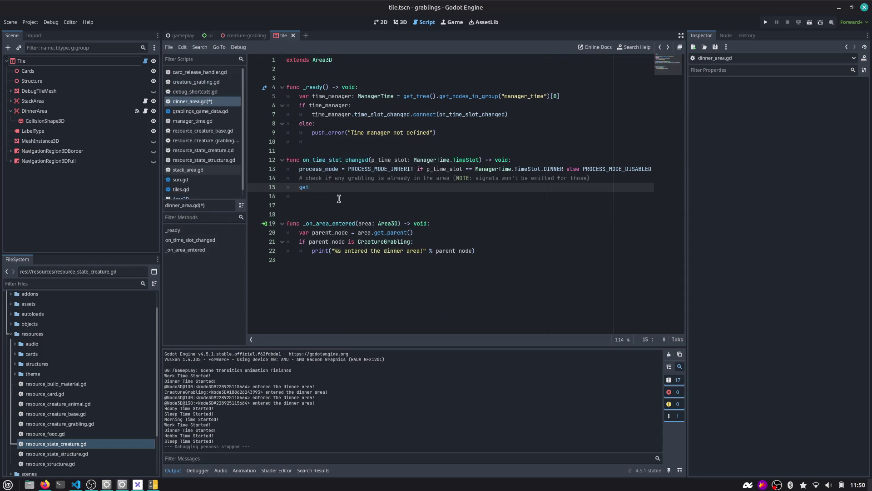
type("ver")
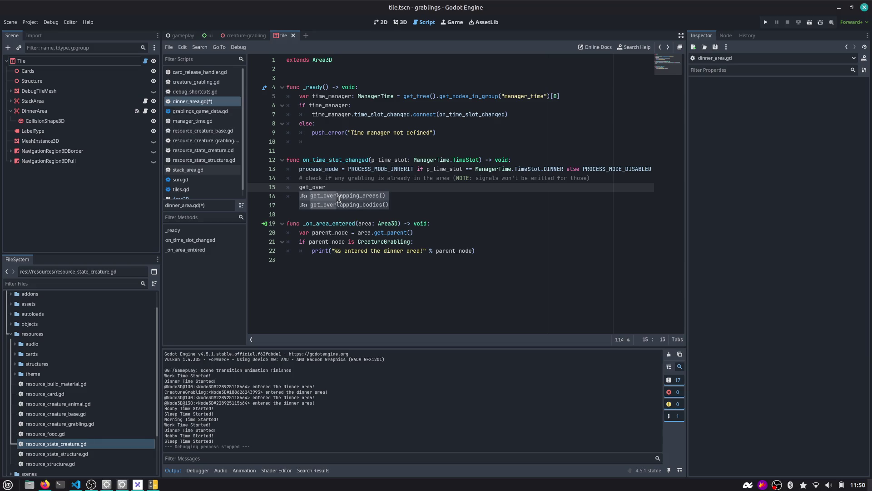
key("Return")
type("var overlapp")
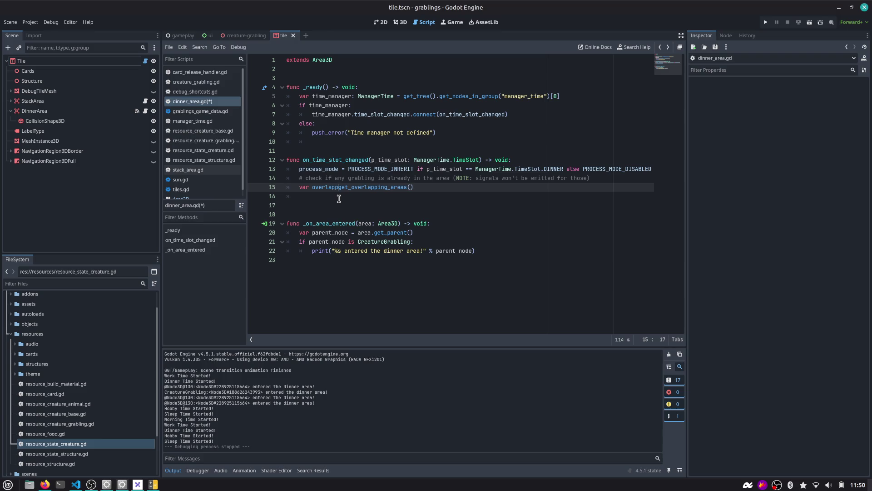
type("ing =")
key("Return")
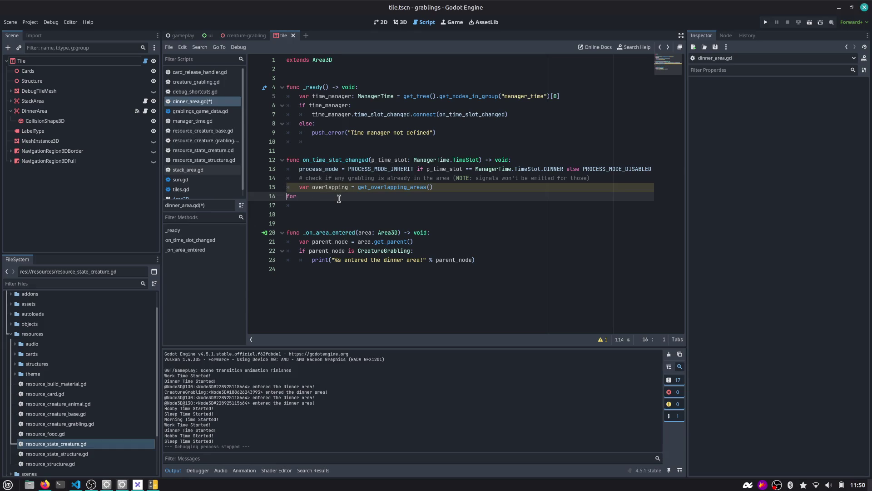
Undo the unfinished for line and add blank lines at the end of the script.
key("ctrl+z")
key("Down")
key("Down")
key("Down")
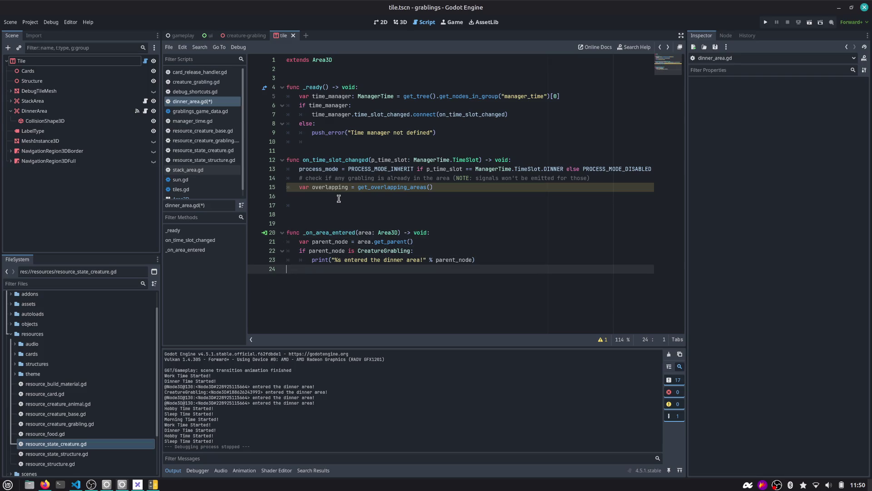
key("Return")
key("Return")
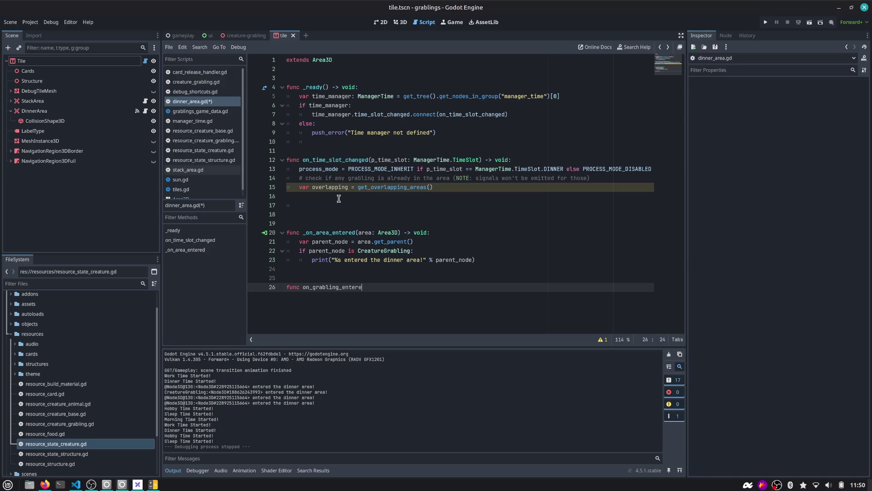
Finish the signature as on_grabling_entered(p_grb: CreatureGrabling) -> void.
key("BackSpace")
key("BackSpace")
key("BackSpace")
type("CreatureGr")
key("Return")
type("> void")
Move the grabling-entered print line into on_grabling_entered with correct indentation.
key("Return")
key("Up")
key("Up")
key("Up")
key("ctrl+x")
key("Down")
key("Down")
key("Down")
key("ctrl+v")
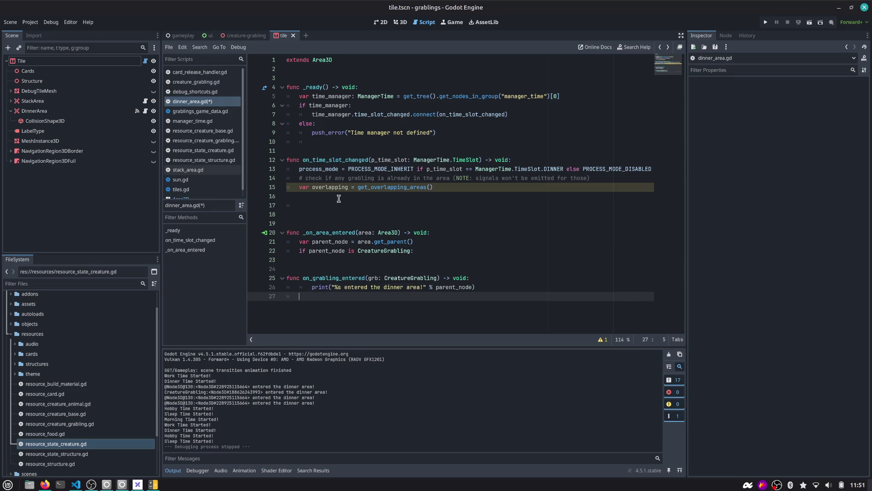
key("Up")
key("shift+Tab")
key("End")
key("Left")
key("ctrl+shift+Left")
Make the print call use p_grb instead of parent_node.
type("g")
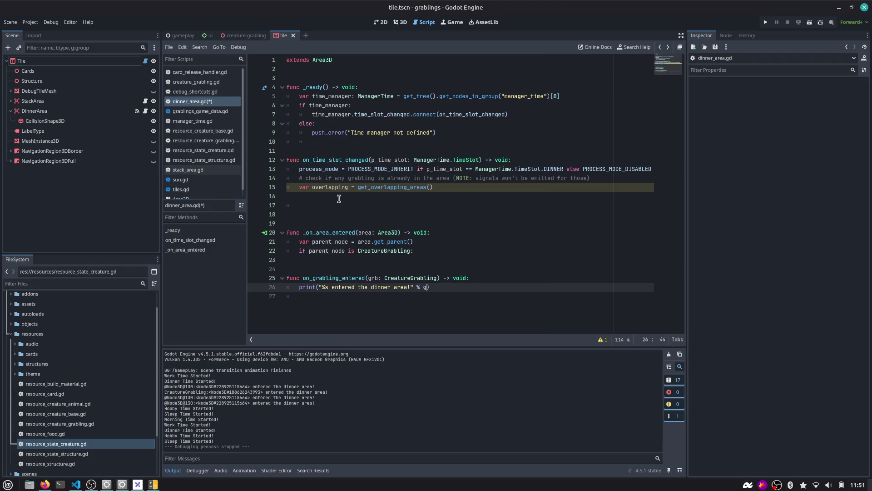
key("Up")
key("ctrl+Left")
type("p_")
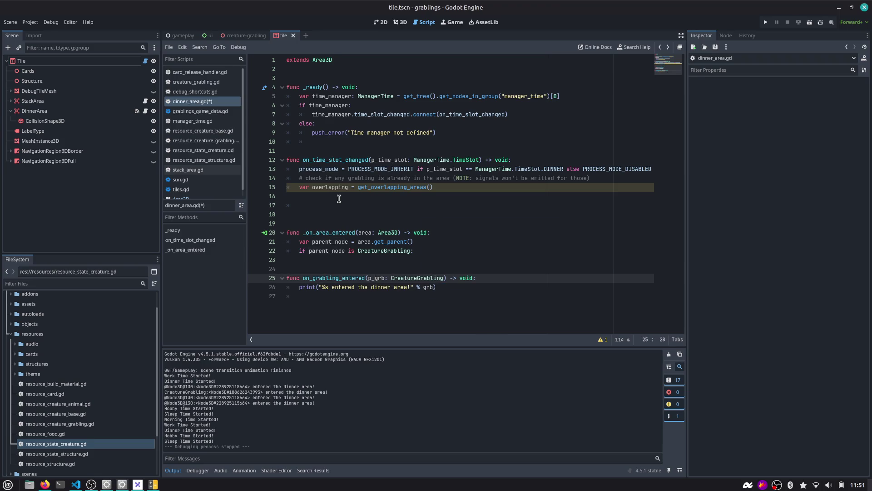
key("Down")
key("End")
type("p_")
key("Down")
key("BackSpace")
Call on_grabling_entered(parent_node) under the grabling check in _on_area_entered.
key("Up")
key("Up")
key("Up")
key("Up")
key("End")
key("Return")
type("_g")
key("Return")
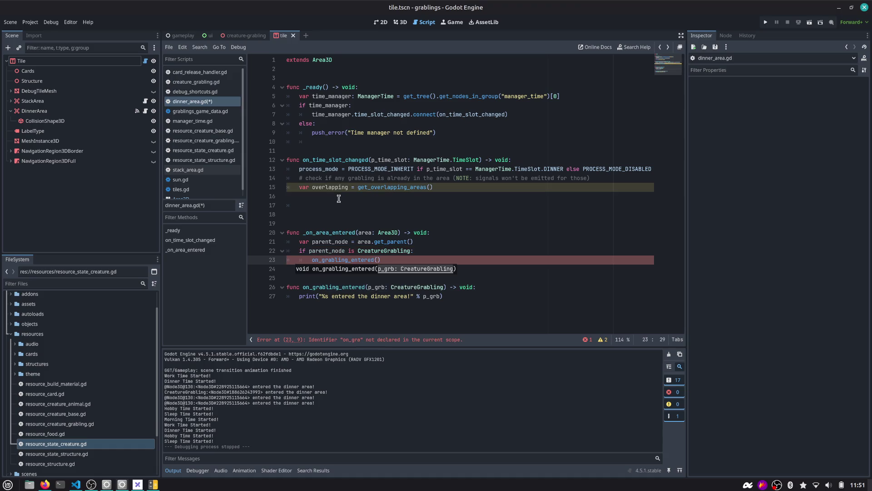
key("Return")
key("Up")
key("Up")
key("Up")
key("Up")
key("Up")
key("Up")
key("End")
key("Return")
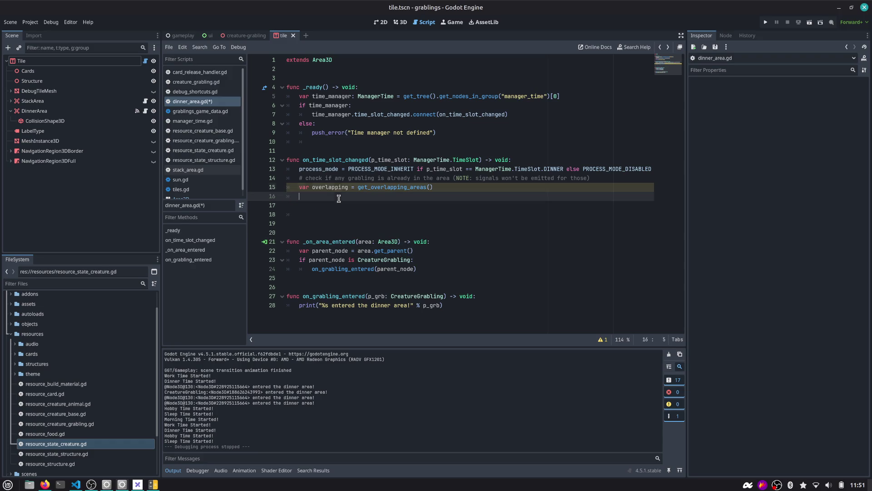
Write the loop 'for el in overlapping:' with an 'if el is CreatureGrabling:' check.
type("el ")
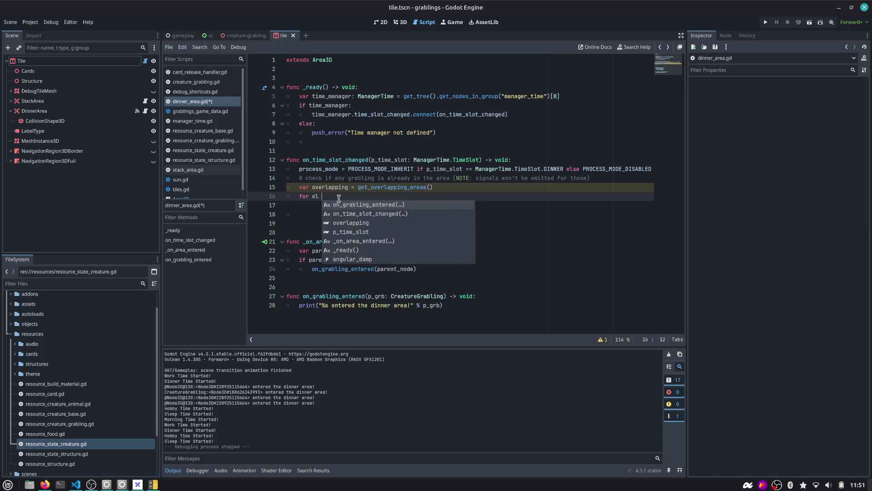
type("in overlapping:")
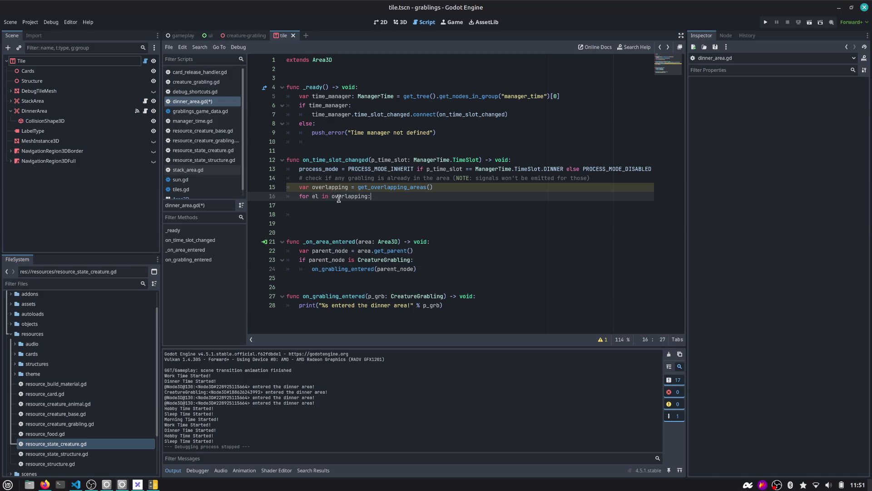
key("Return")
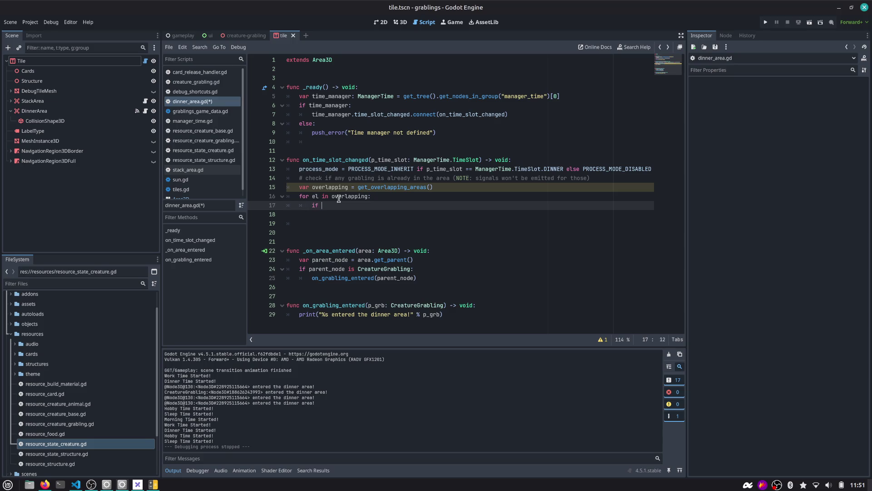
type("CreatureGrabling:")
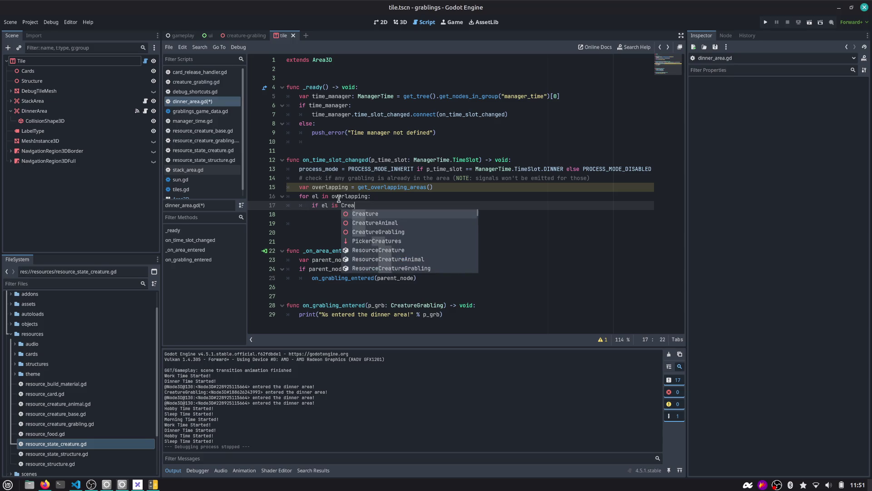
key("Return")
Add the on_grabling_entered call inside the check and save the script.
type("gr")
key("Return")
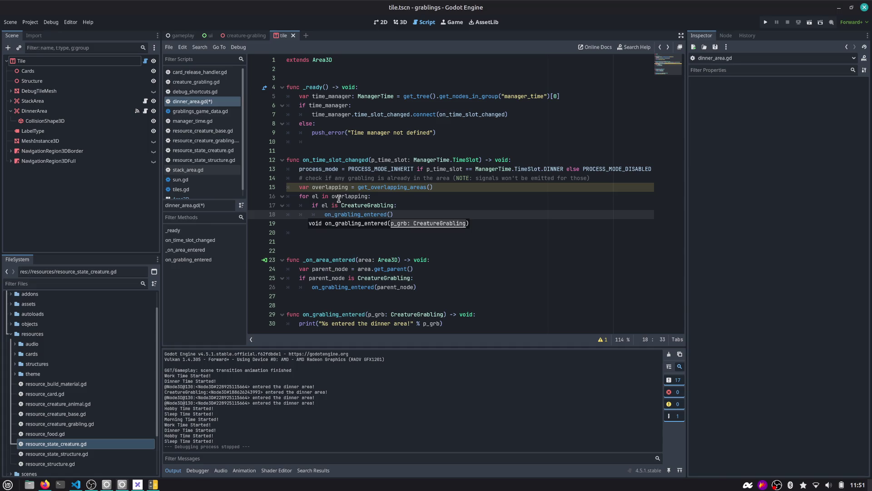
type("b")
key("Escape")
key("Down")
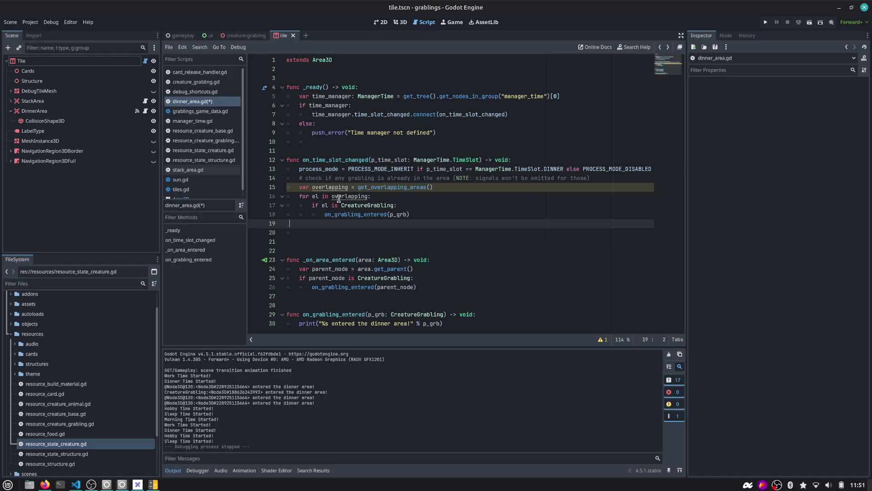
key("ctrl+shift+k")
key("ctrl+shift+k")
key("ctrl+s")
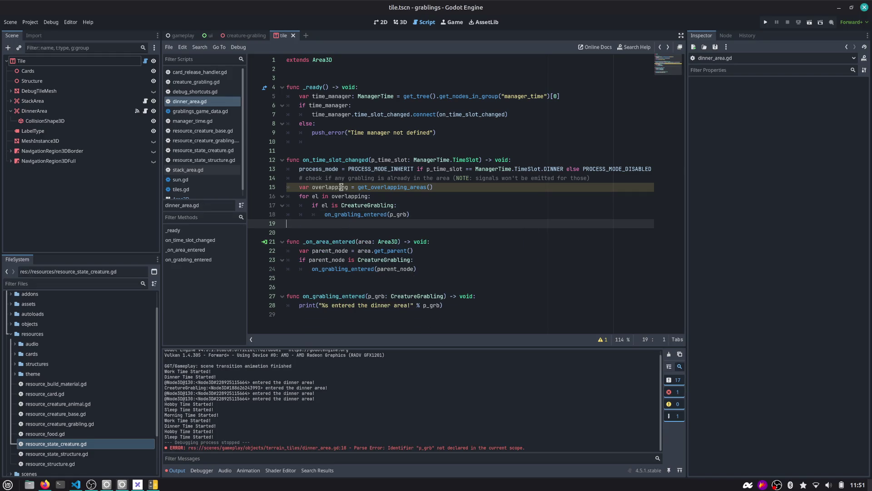
Change the call's argument from p_grb to el, then run the game.
double_click(341, 188)
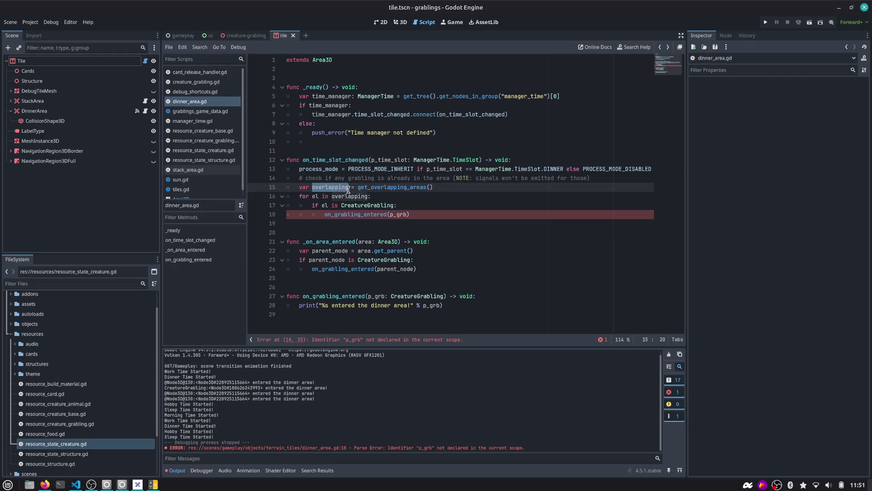
double_click(399, 214)
type("el")
key("Down")
left_click(766, 21)
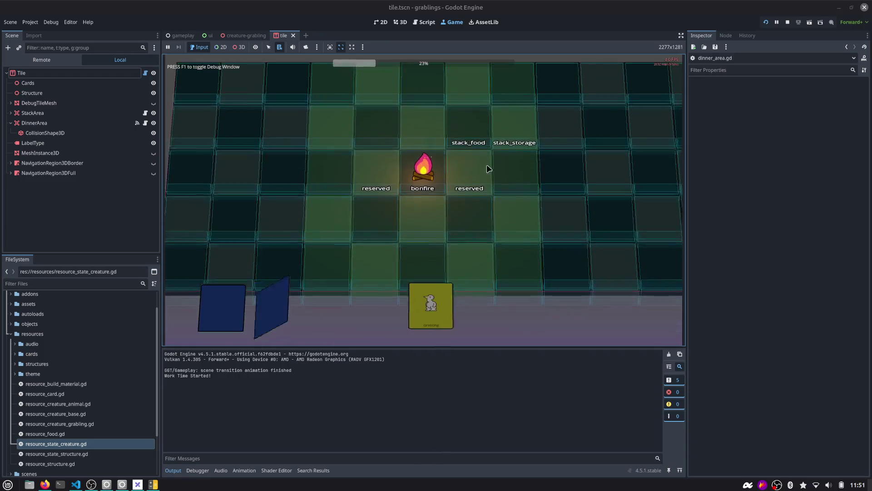
Place two Grablings, a House and a Rock on the board, then select the on_grabling_entered call in dinner_area.gd.
left_click_drag(470, 292, 502, 219)
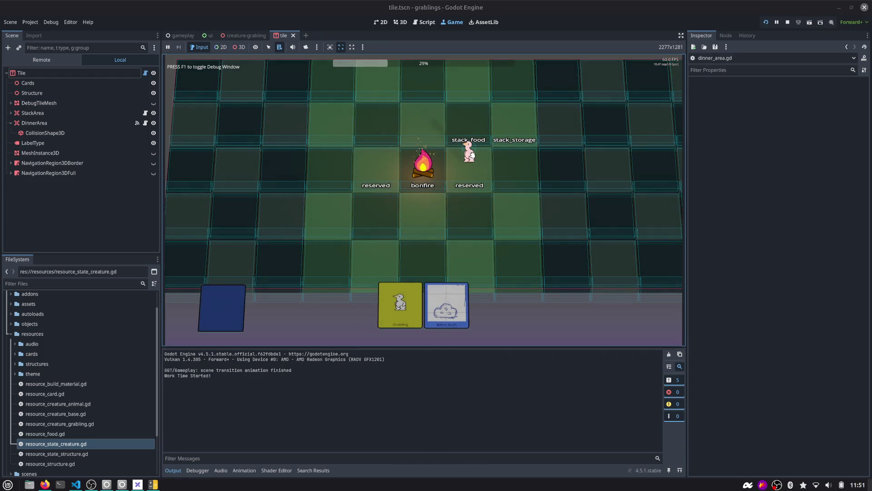
left_click_drag(400, 303, 475, 220)
left_click_drag(447, 305, 463, 250)
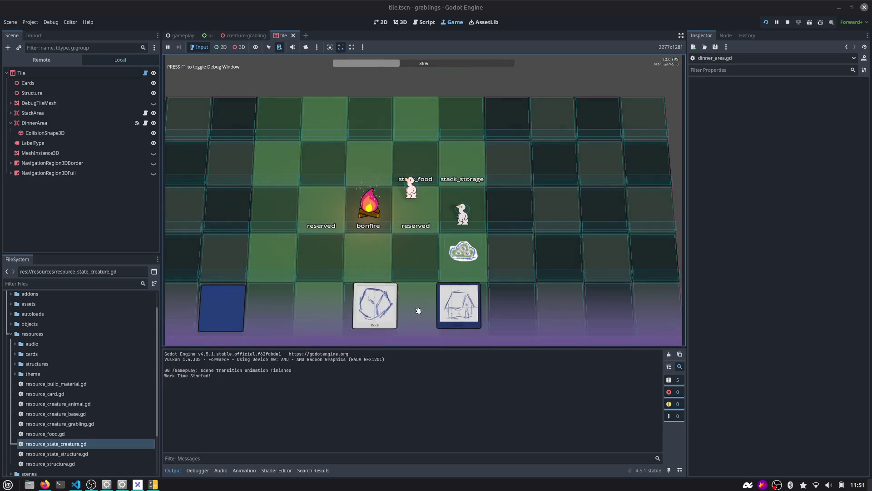
left_click_drag(392, 289, 322, 250)
left_click_drag(422, 304, 320, 247)
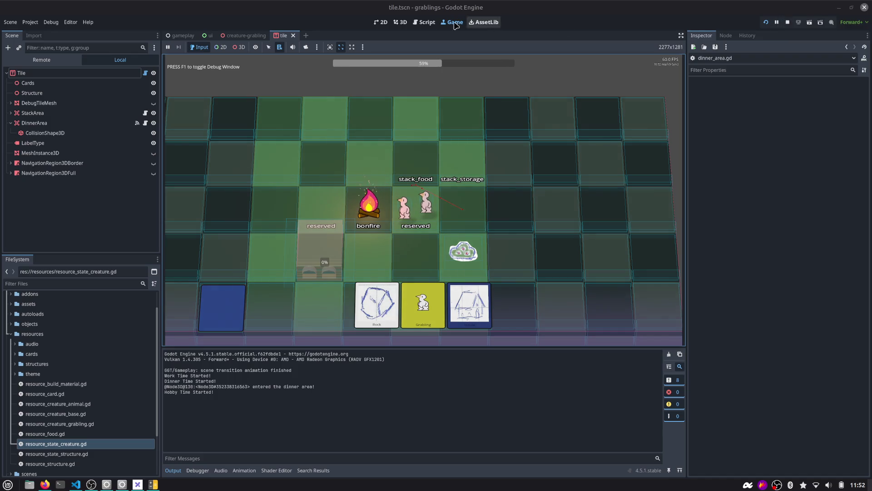
left_click(425, 22)
double_click(342, 215)
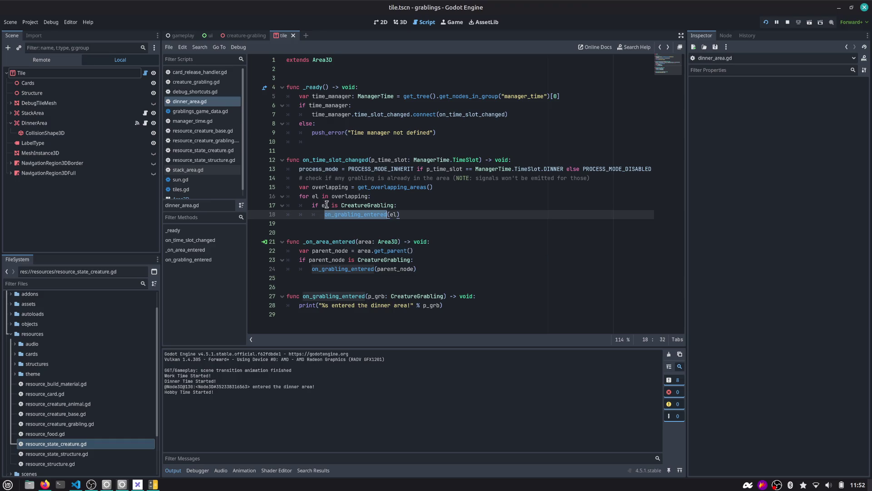
Open the Area3D help for get_overlapping_areas and read its note about once-per-physics-step updates.
double_click(393, 187)
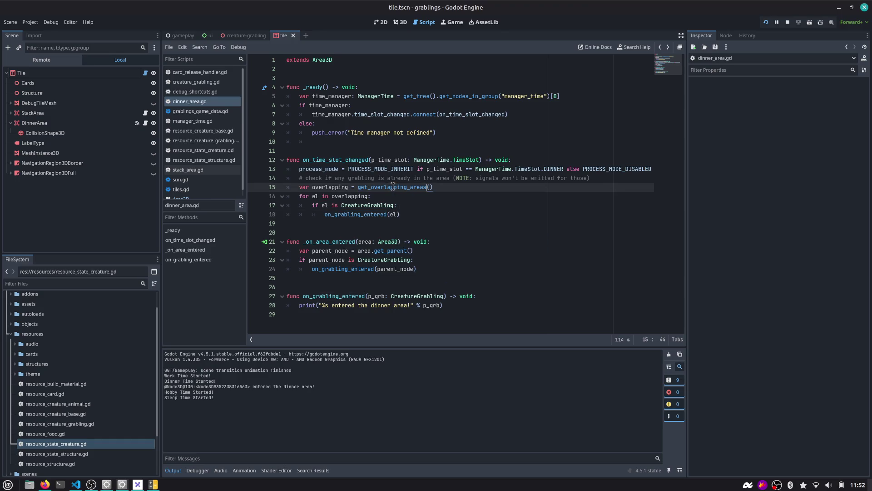
left_click(393, 189, "ctrl")
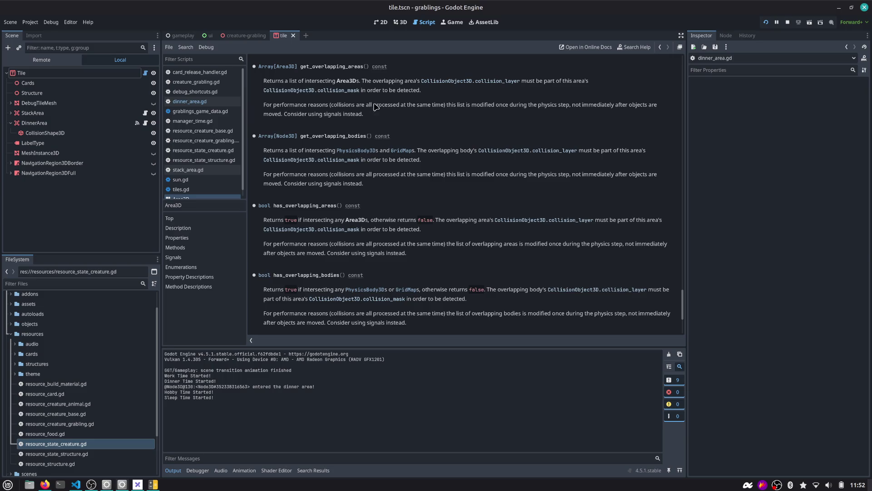
left_click_drag(495, 105, 550, 112)
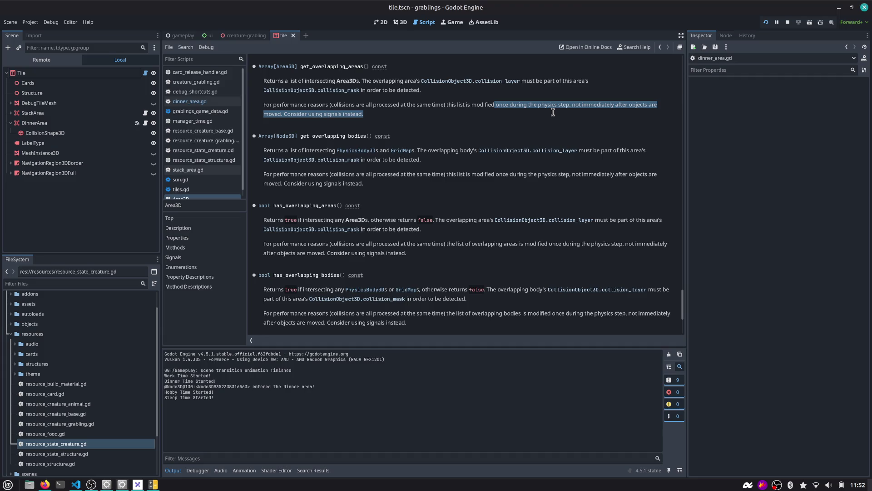
left_click(425, 126)
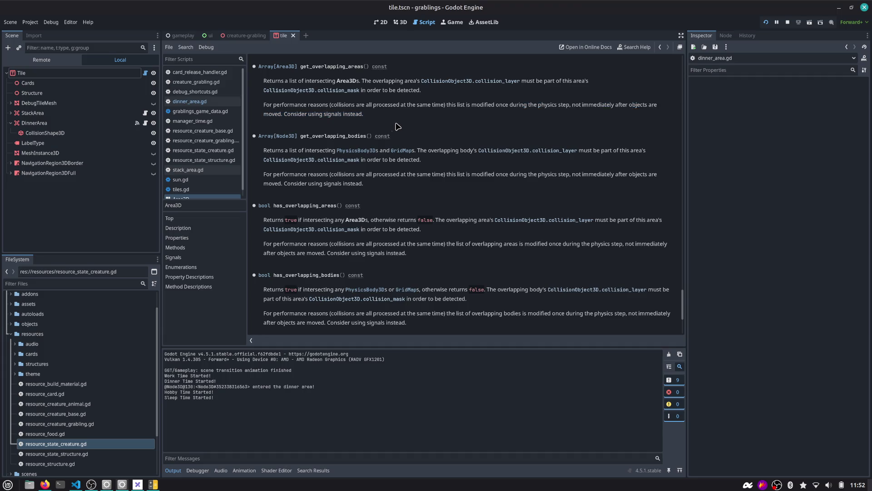
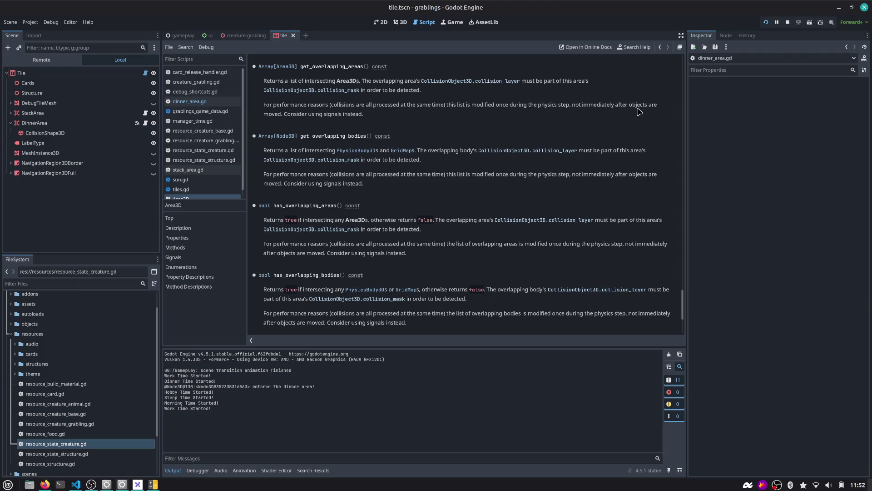
Back in dinner_area.gd, add a stray _physics_process function after the overlap loop, then delete it.
left_click(660, 47)
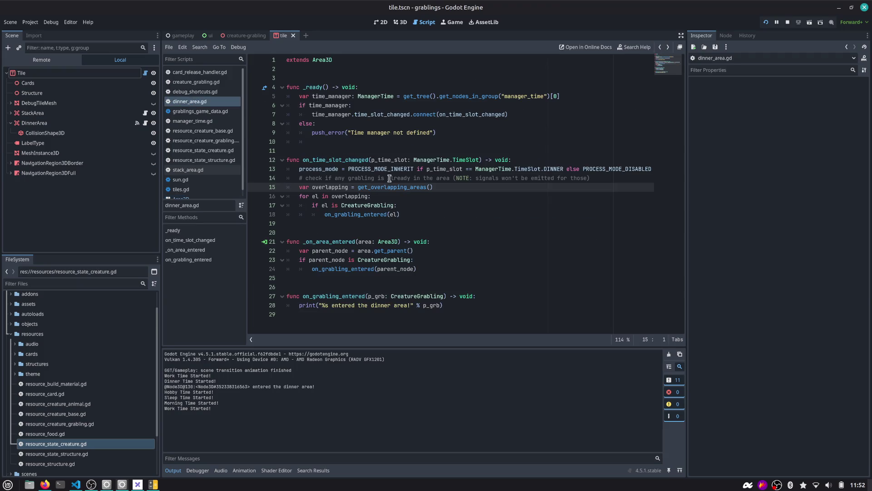
left_click(371, 226)
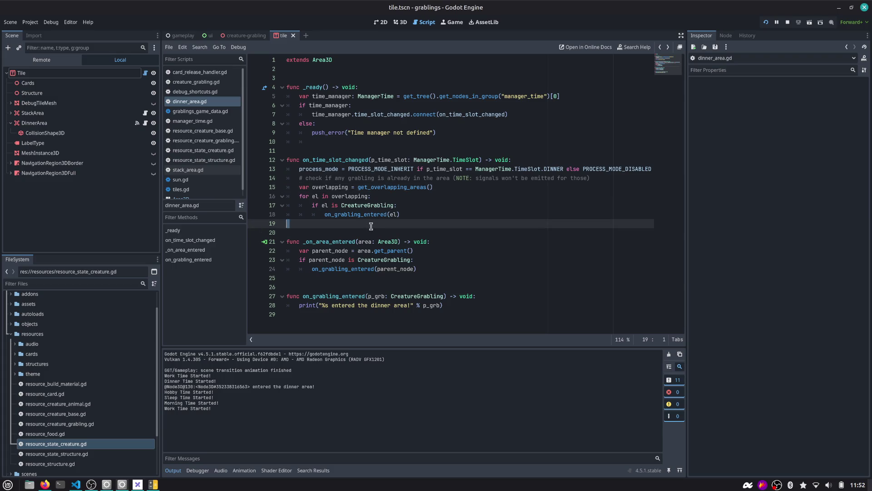
key("Return")
key("Return")
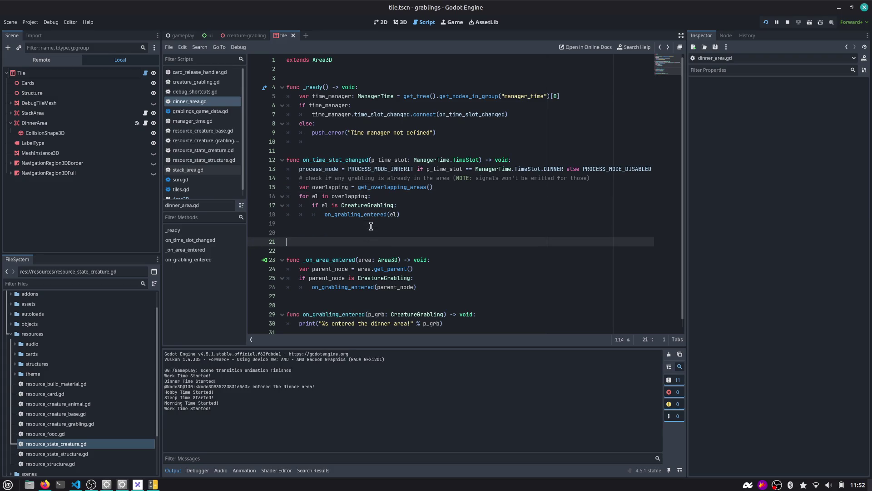
key("Return")
type("_ph")
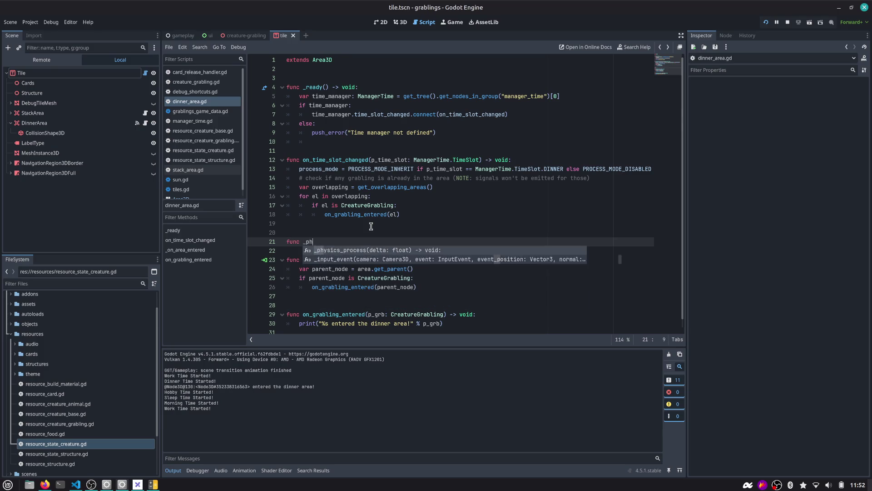
key("Return")
key("Return")
key("Up")
key("Up")
key("Up")
key("End")
key("shift+Up")
key("shift+Up")
key("shift+Home")
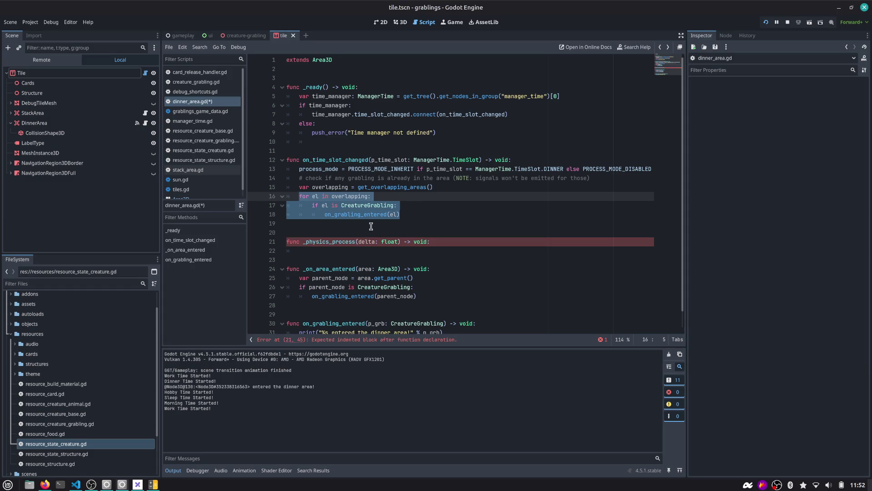
key("Down")
key("Down")
key("Down")
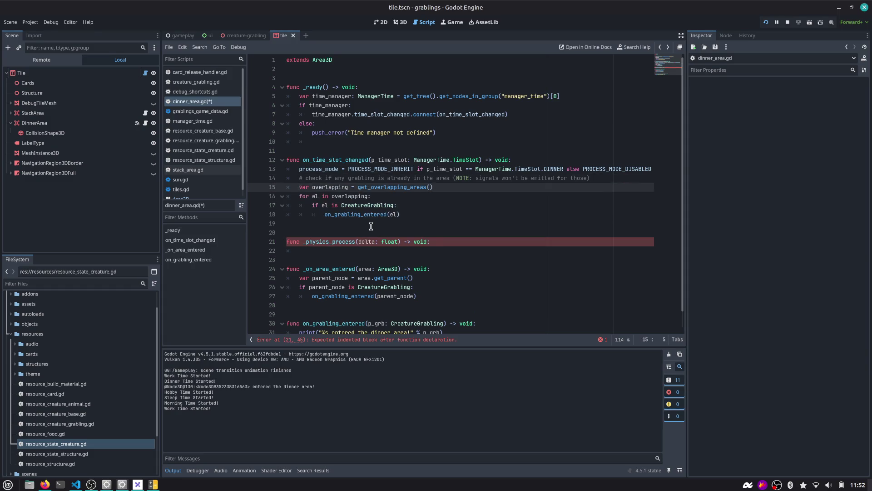
key("ctrl+shift+k")
key("ctrl+shift+k")
Insert 'await get_tree().physics_frame' above the overlap check and save dinner_area.gd.
key("Up")
key("Up")
key("Up")
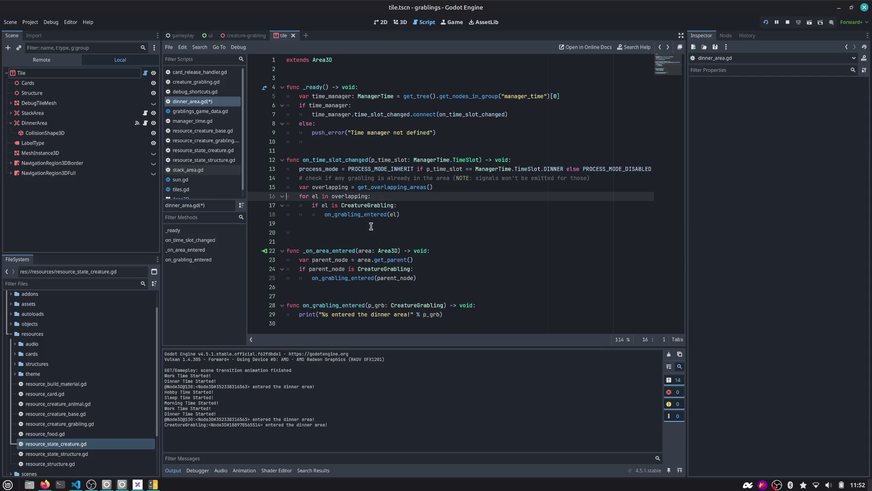
key("End")
key("Return")
key("Return")
type("t phy")
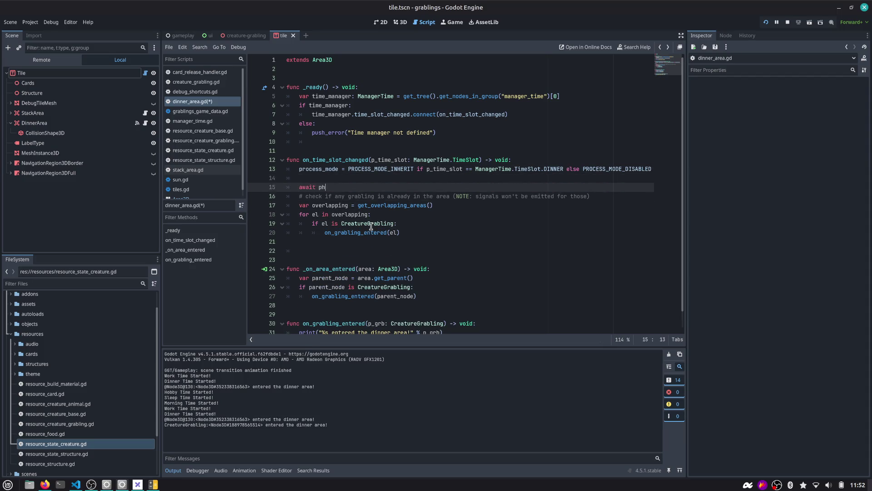
type("si")
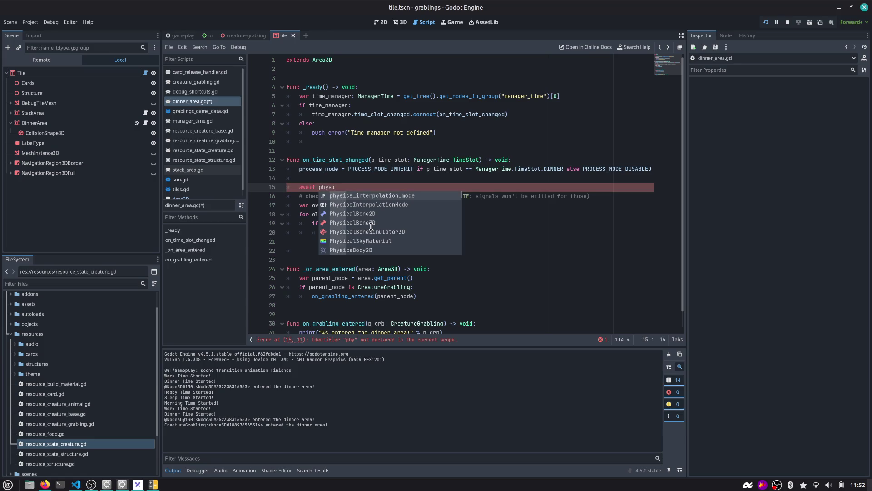
key("BackSpace")
key("BackSpace")
key("BackSpace")
type("get_tree")
key("Return")
type(".phy")
key("Return")
key("ctrl+s")
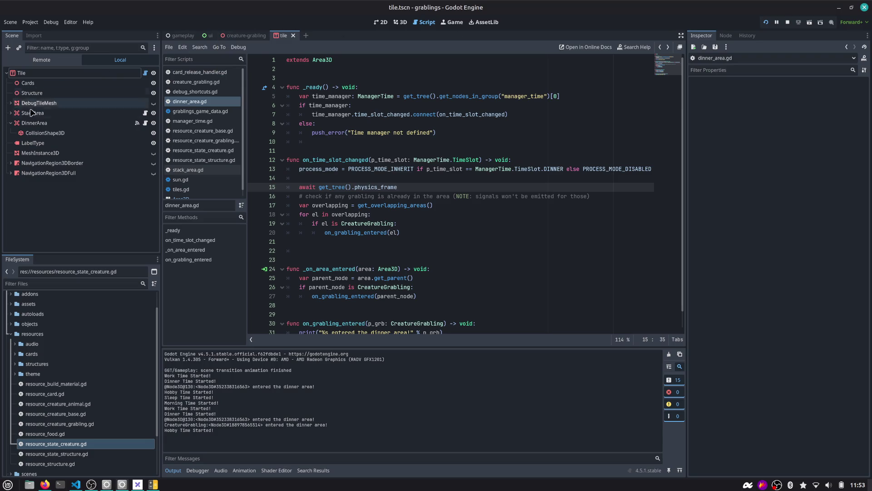
Give DinnerArea's CollisionShape3D a magenta debug color and shrink the box's depth in the 3D view.
left_click(25, 123)
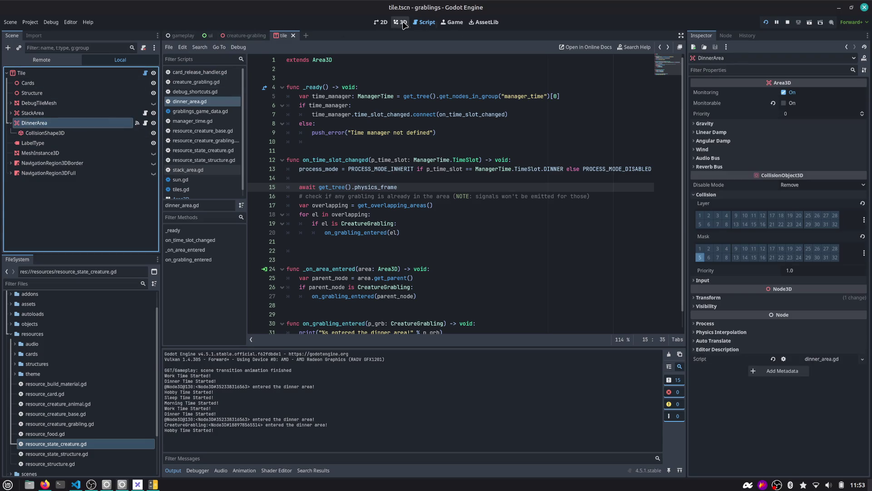
left_click(401, 22)
scroll(369, 134, "up", 3)
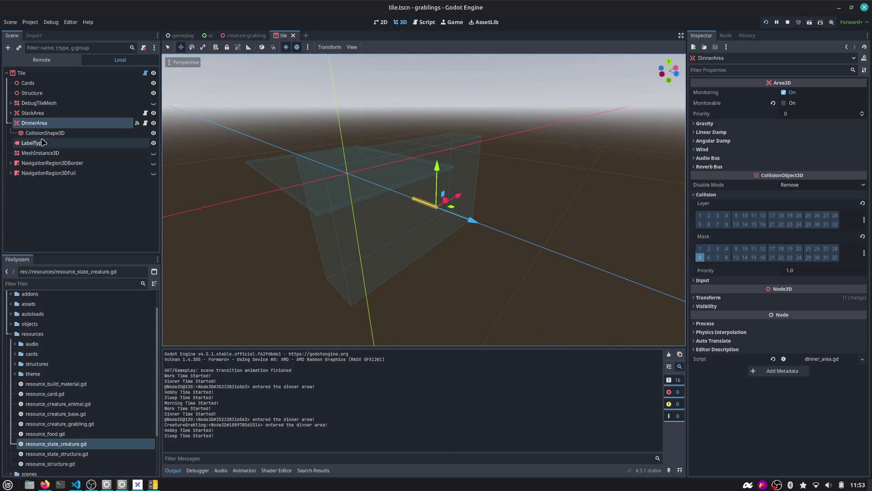
left_click(45, 132)
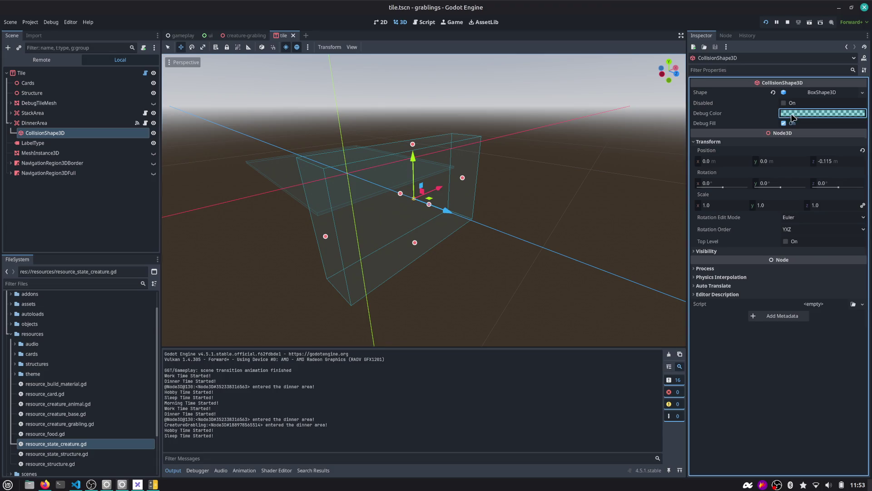
left_click(813, 114)
left_click(856, 151)
left_click_drag(856, 151, 854, 151)
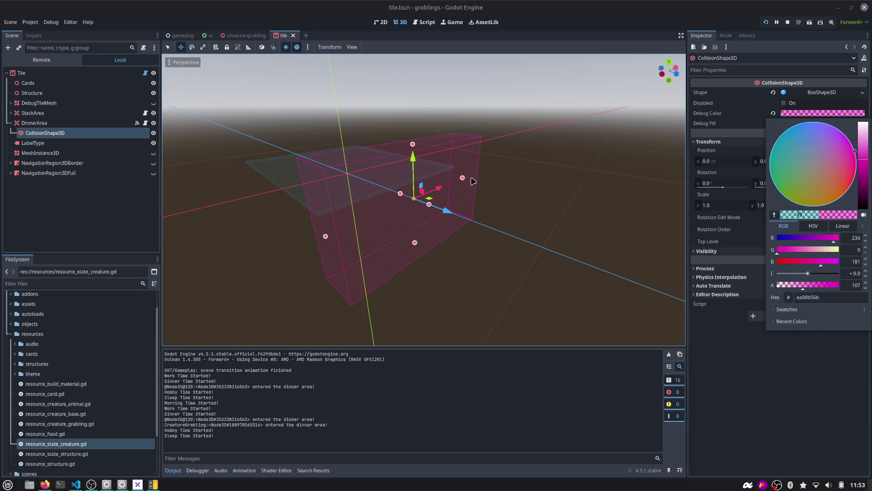
mouse_move(371, 203)
left_mouse_down()
mouse_move(395, 212)
mouse_move(404, 203)
left_mouse_up()
Run the game with F5, drop the Grabling card onto a board tile, then stop it.
key("F5")
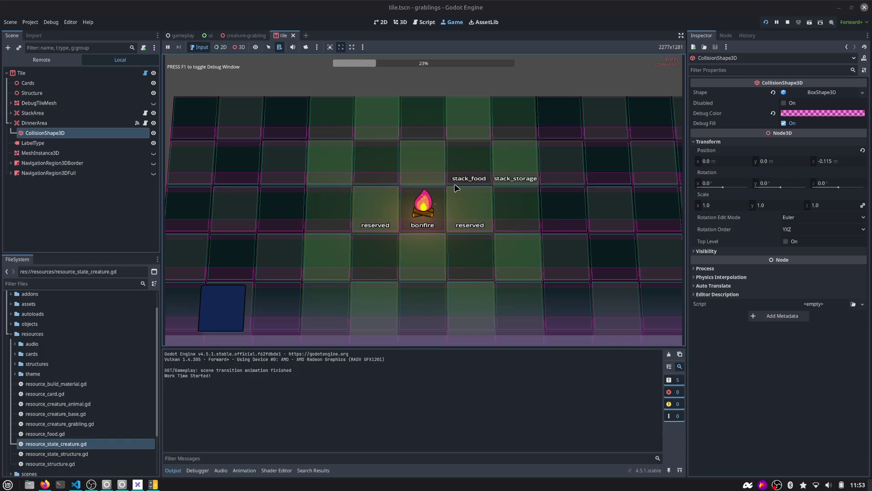
left_click_drag(477, 289, 476, 239)
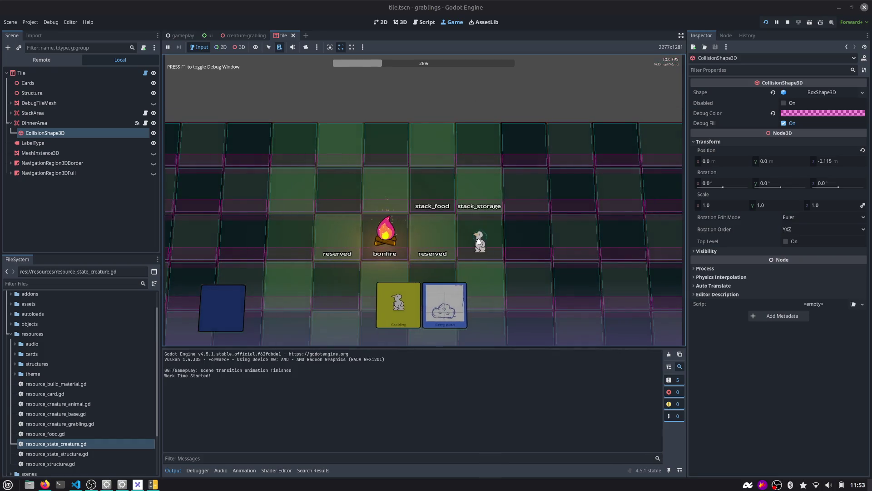
left_click(788, 22)
Open DinnerArea's script and highlight the time_manager and on_time_slot_changed uses.
left_click(143, 111)
left_click(144, 112)
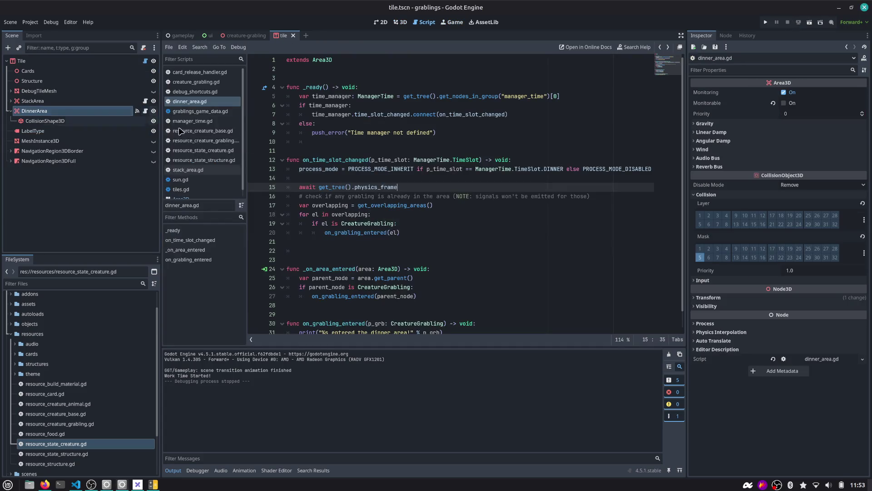
left_click(341, 96)
double_click(341, 95)
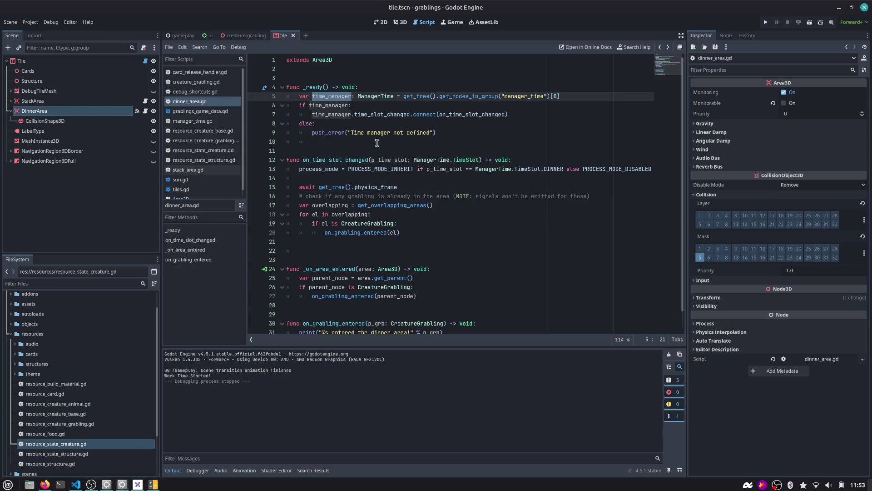
double_click(335, 160)
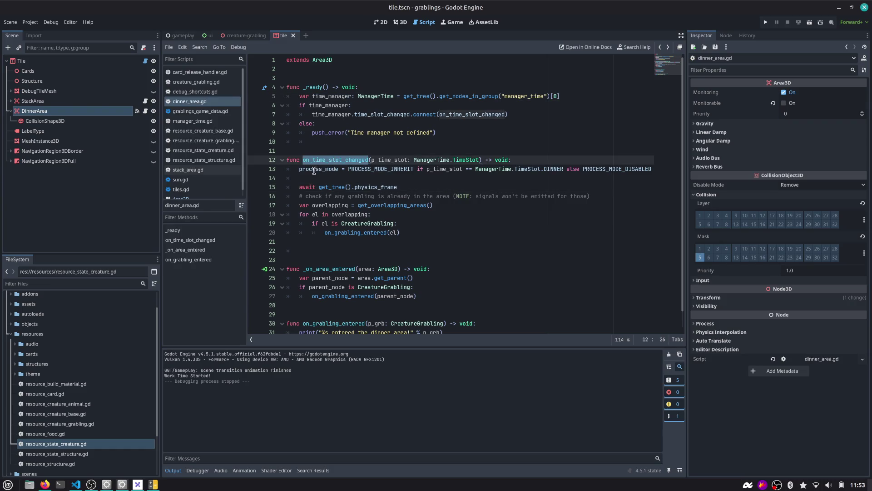
Open tile.gd and look up the TileType enum.
left_click(145, 61)
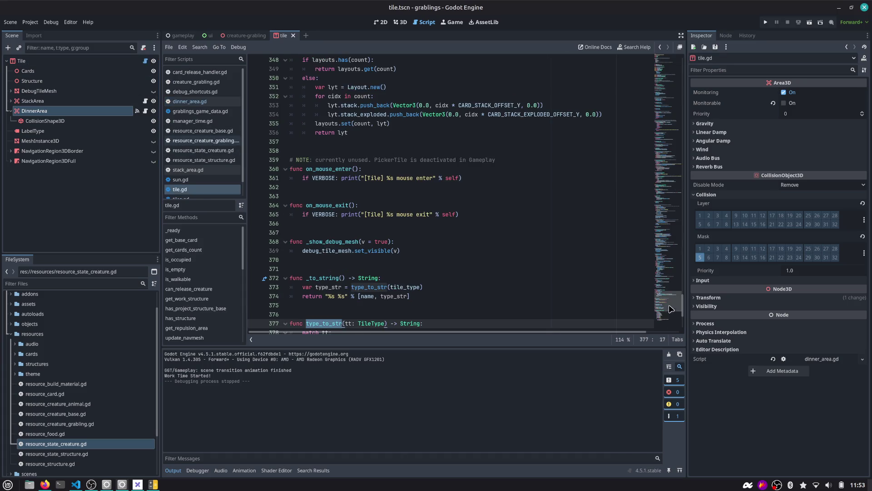
scroll(344, 242, "down", 5)
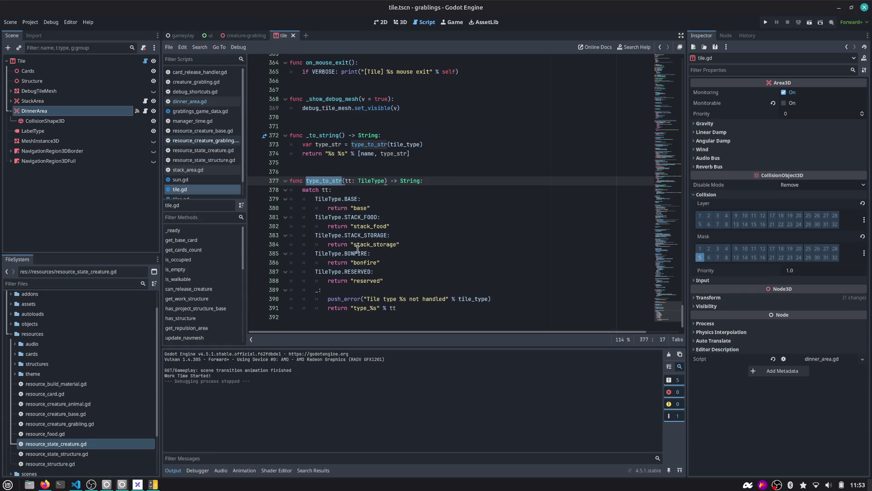
left_click_drag(682, 315, 656, 64)
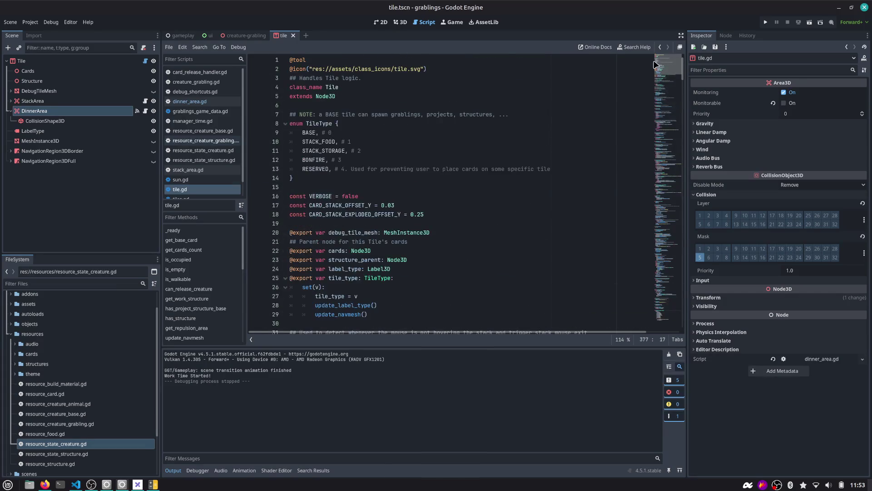
scroll(395, 197, "down", 2)
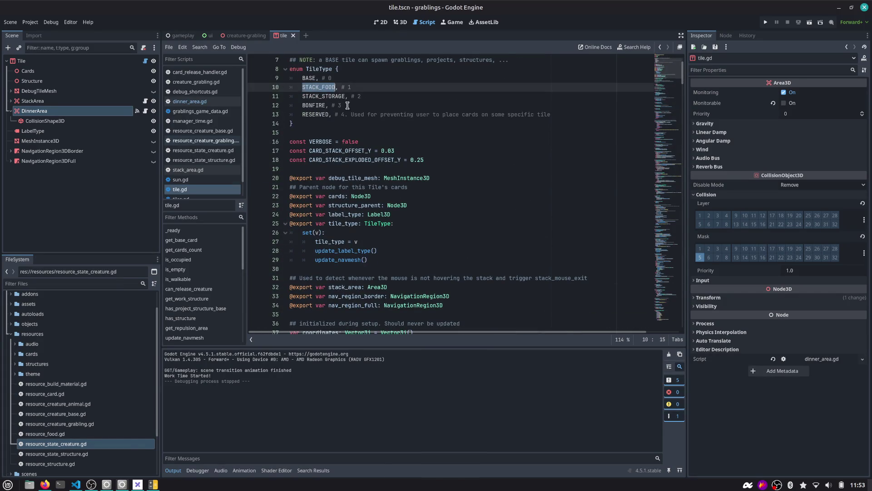
double_click(319, 70)
key("ctrl+f")
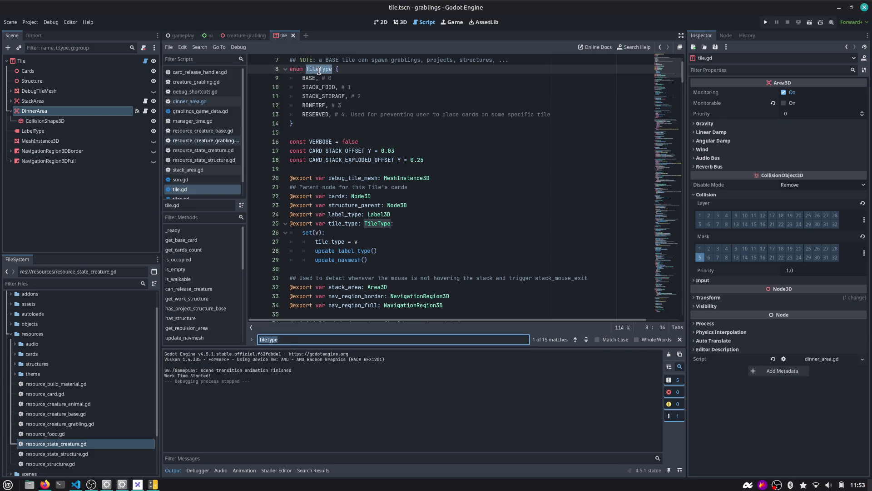
key("Escape")
In the tile_type setter, add and remove a blank line, ending at the update_navmesh() call.
left_click(342, 224)
left_click(342, 243)
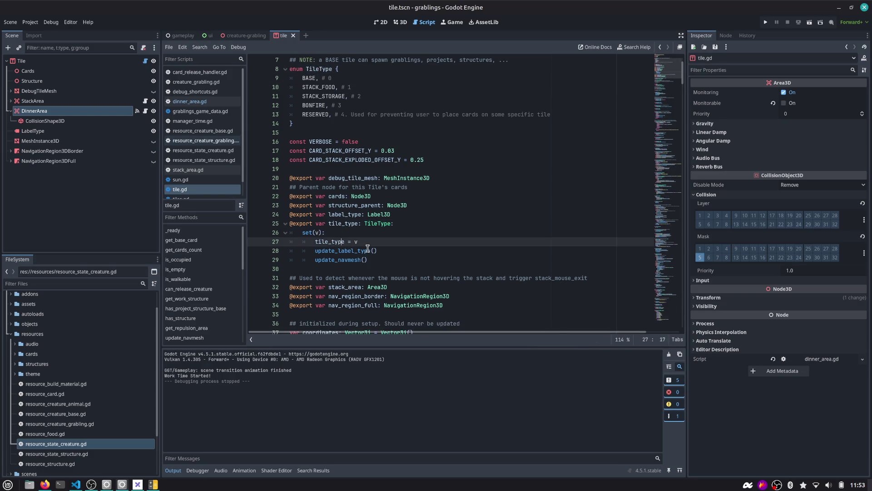
key("Return")
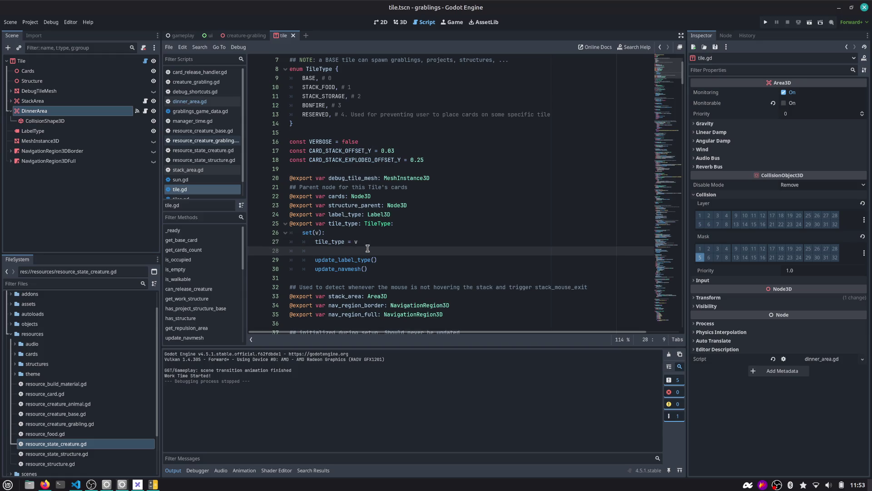
key("shift+Home")
key("BackSpace")
key("BackSpace")
left_click(383, 260)
Below update_navmesh(), write the condition 'if tile_type != TileType.STACK_FOOD'.
scroll(383, 207, "down", 2)
key("Return")
type("update_")
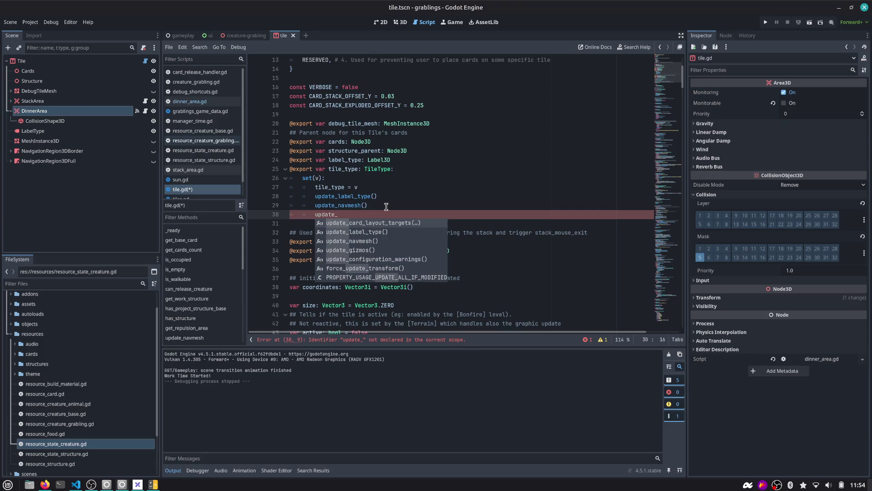
key("ctrl+shift+Left")
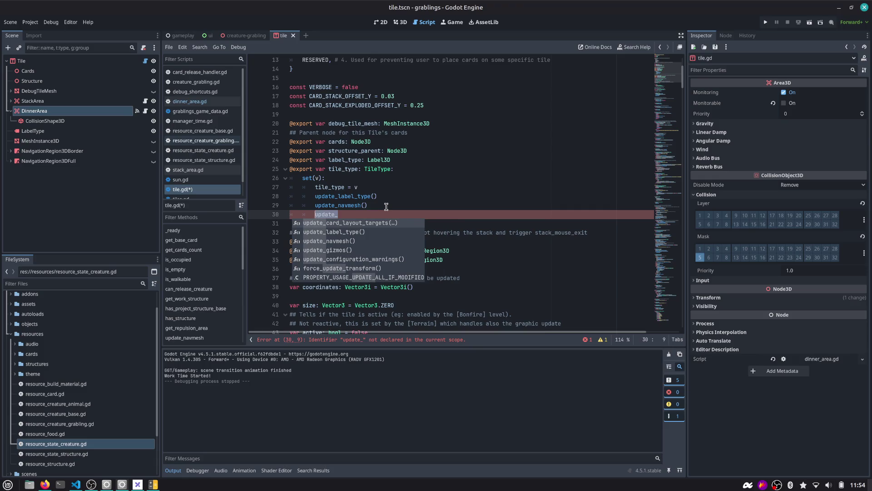
key("Right")
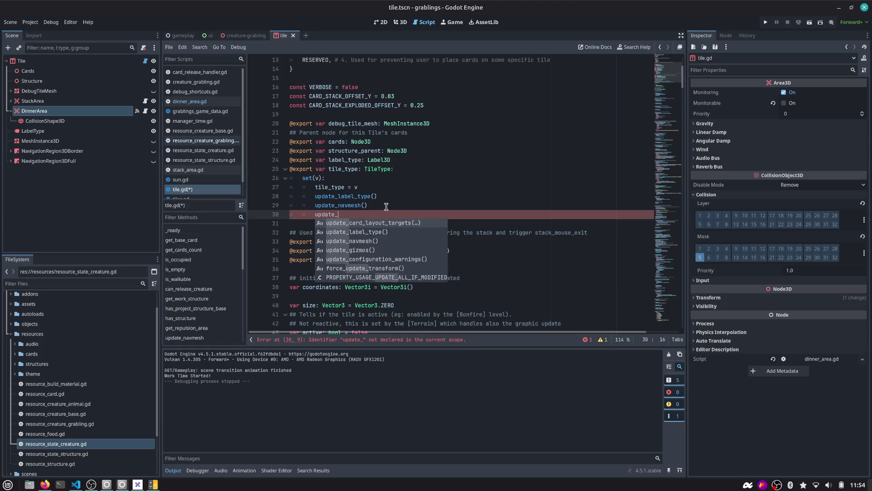
key("BackSpace")
key("BackSpace")
key("BackSpace")
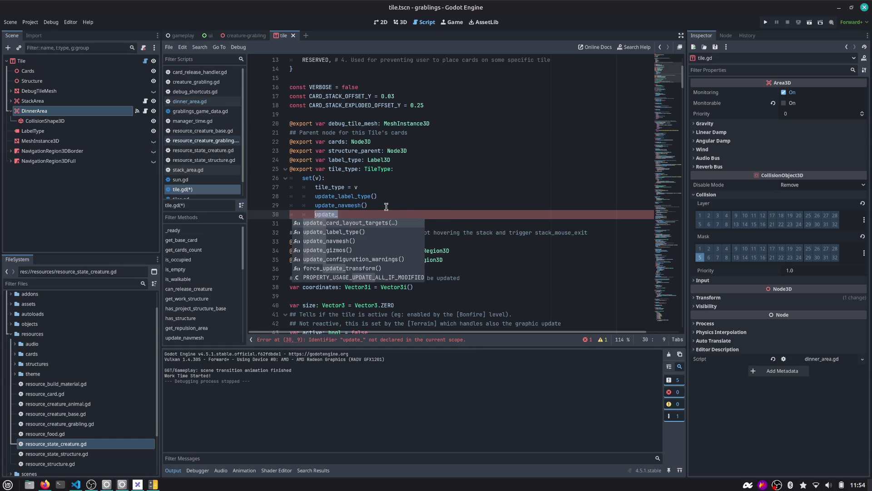
type("if til")
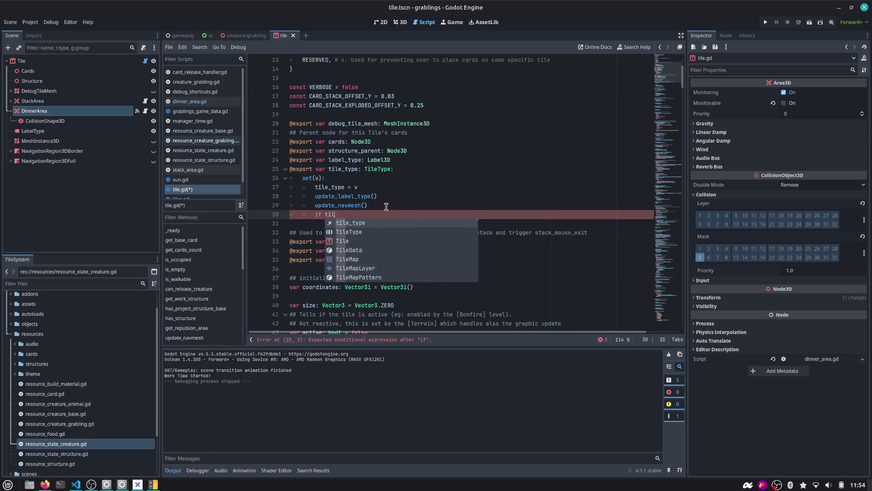
key("Return")
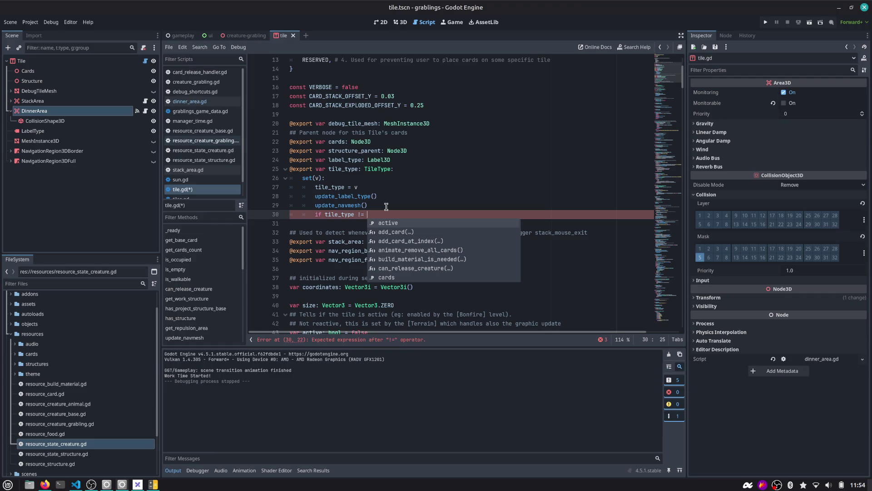
type("TileType.DI")
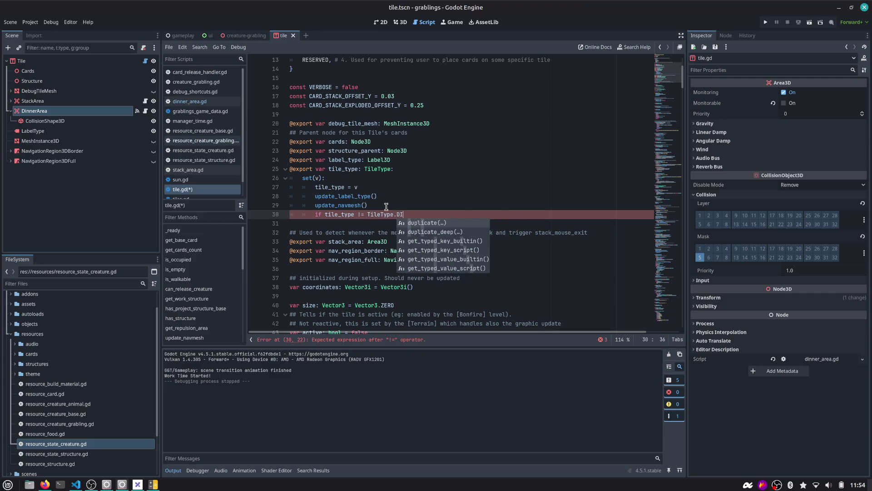
key("Down")
key("Down")
Add get_node("DinnerArea").queue_free() under the condition, save, and run the game.
key("Return")
key("Return")
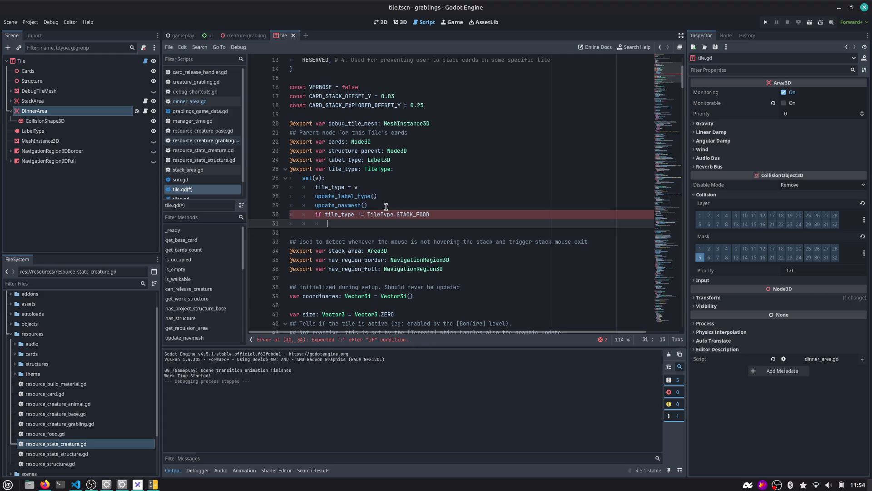
type("node(")
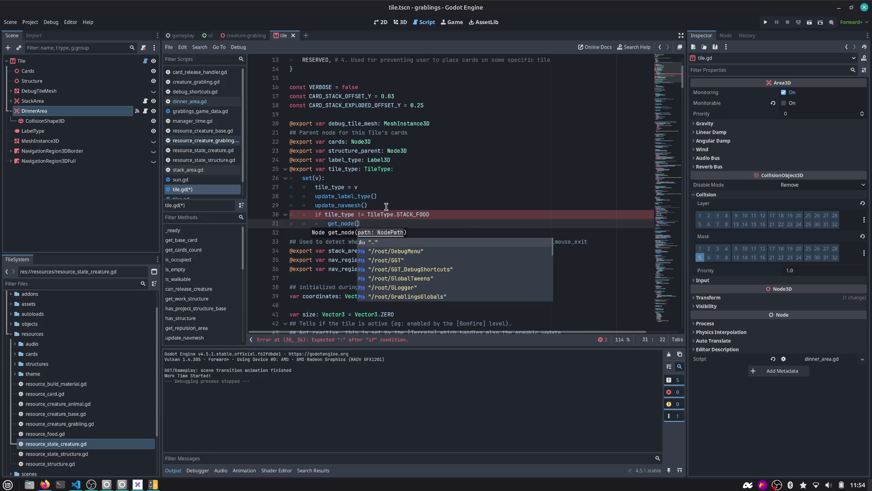
type("\"DinnerArea\").re")
type("mo")
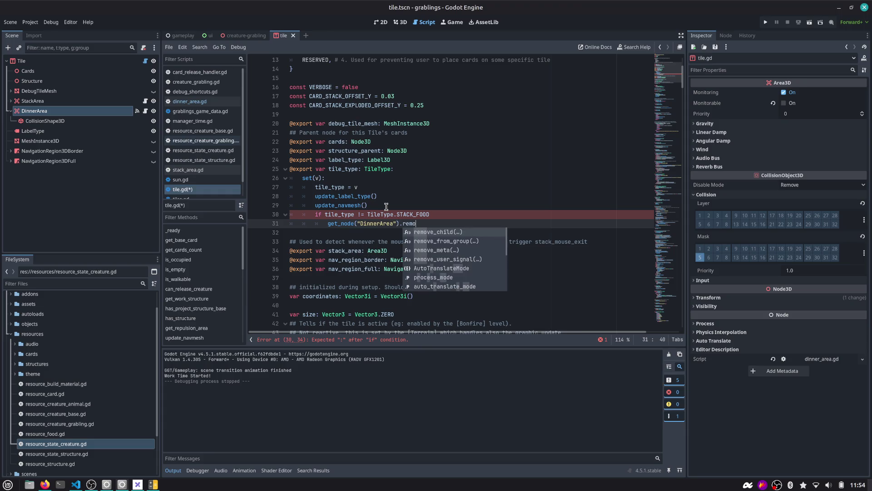
key("BackSpace")
key("BackSpace")
key("BackSpace")
type("queue")
key("Return")
key("ctrl+s")
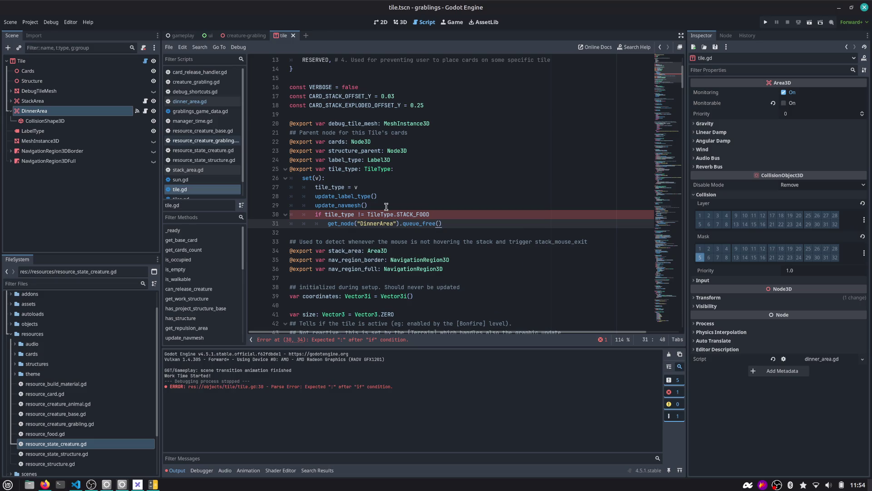
key("F5")
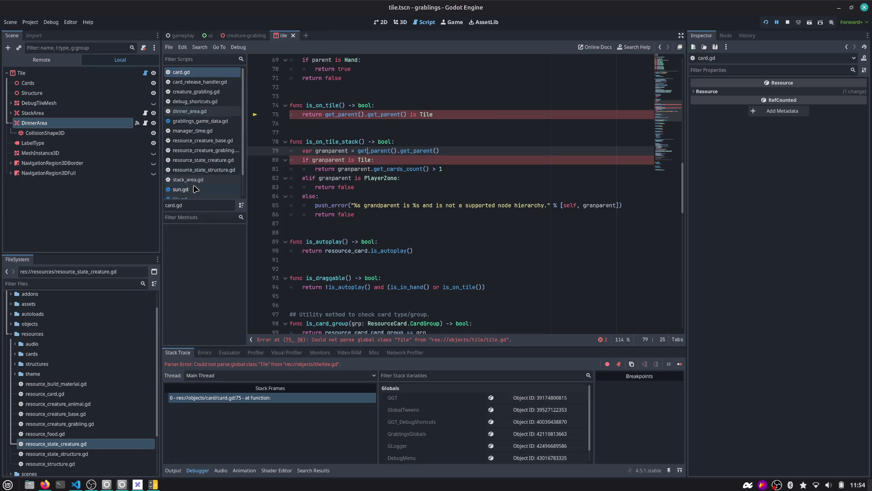
Add the missing ':' to line 30's STACK_FOOD condition in tile.gd and rerun the game.
scroll(191, 186, "down", 2)
left_click(180, 173)
left_click(353, 214)
left_click(457, 216)
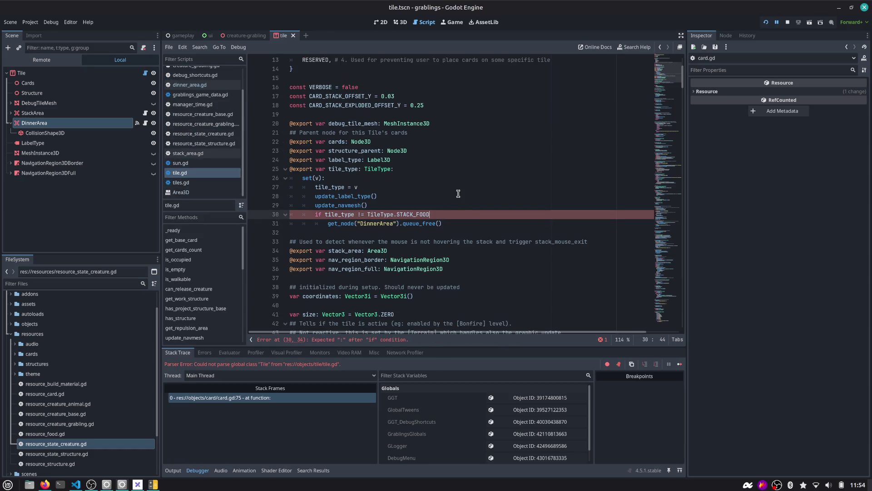
type(":")
key("F5")
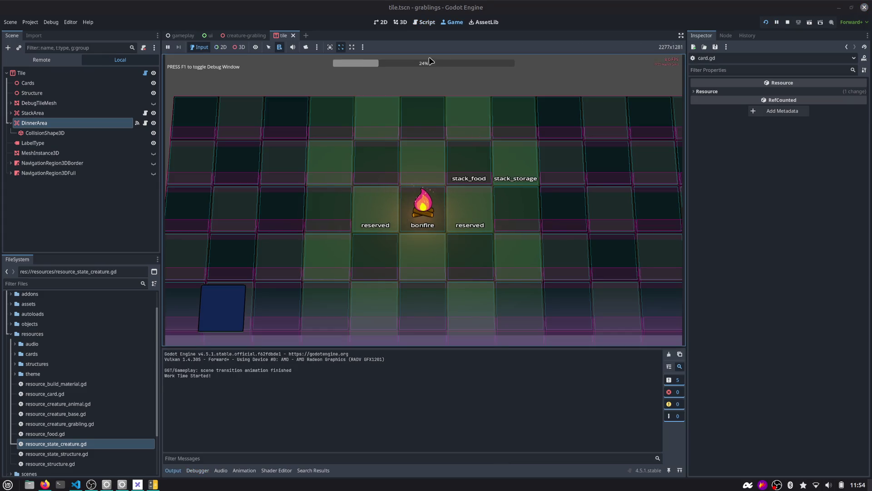
left_click(425, 21)
left_click(364, 214)
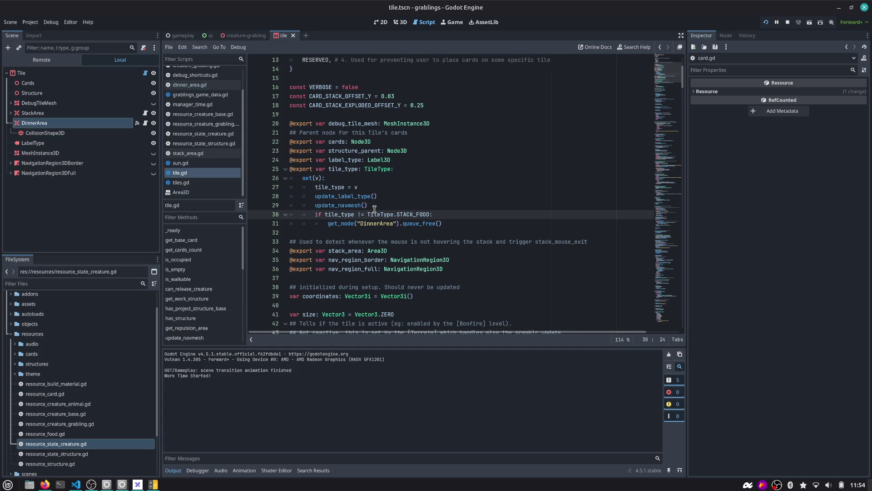
Review the STACK_FOOD condition and DinnerArea removal lines in the tile_type setter.
key("Down")
key("Up")
key("Left")
key("ctrl+Right")
key("Down")
key("shift+Home")
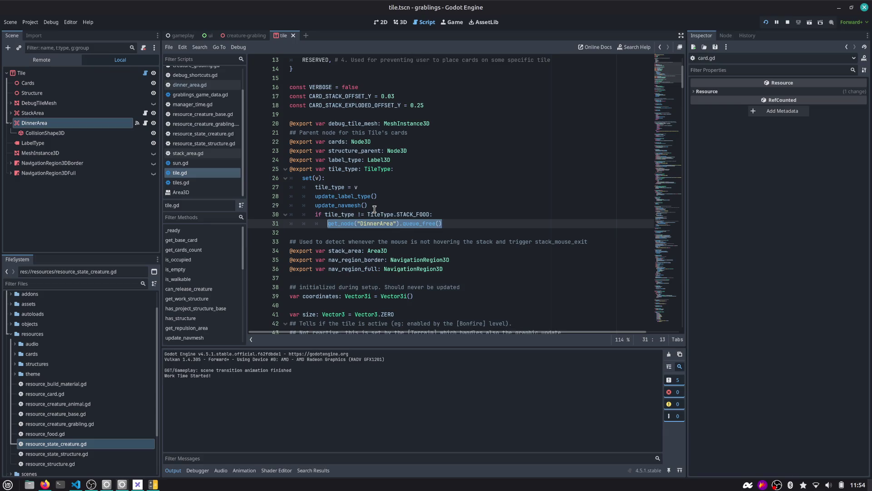
double_click(340, 214)
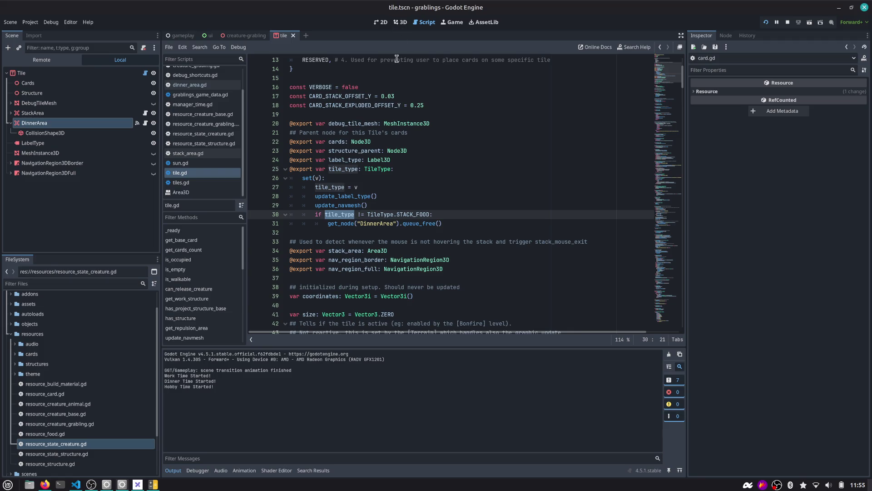
Insert 'if not Engine.is_editor_hint():' after update_navmesh(), indent lines 31–32 under it, and stop the game.
left_click(387, 207)
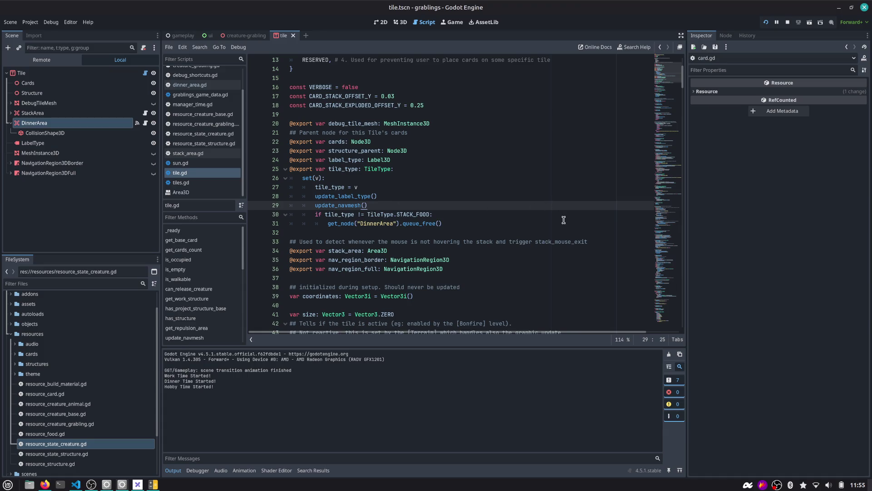
key("Return")
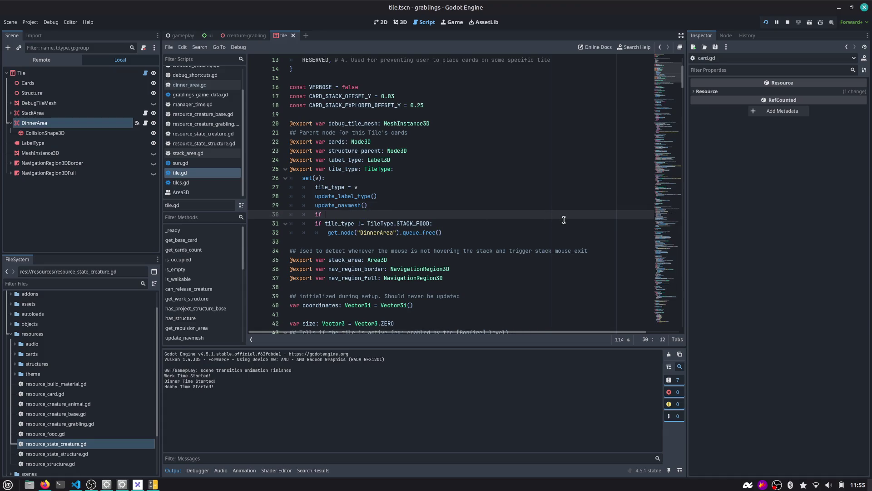
type("ine.is")
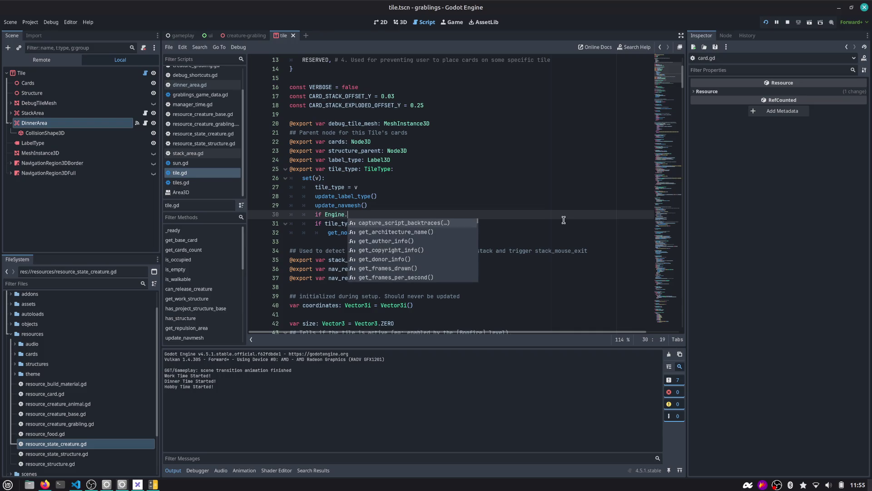
key("Return")
type("not")
key("End")
type(":")
key("Down")
key("shift+Down")
key("Tab")
key("Escape")
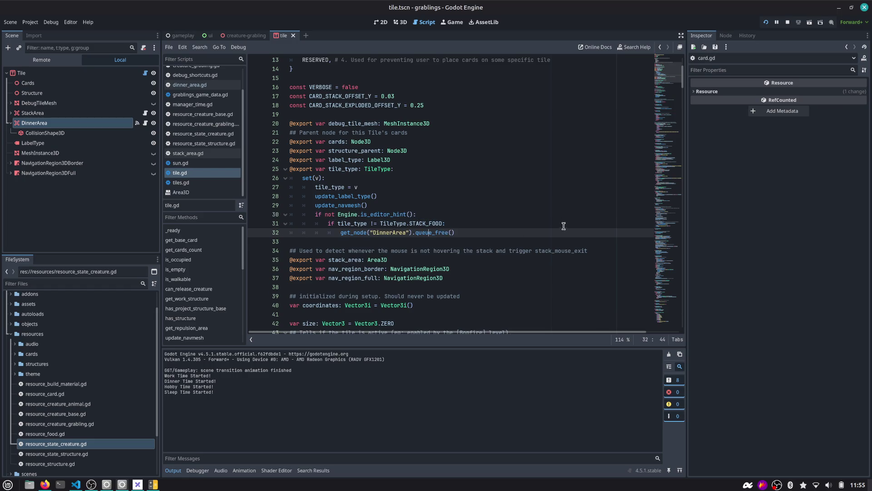
left_click(787, 22)
left_click(454, 137)
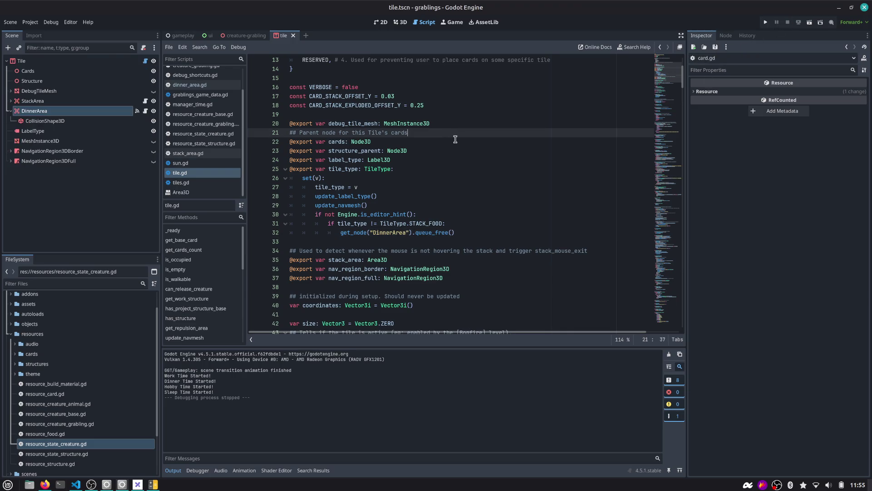
Select the Tile root, view it in 3D, and open the gameplay scene.
left_click(114, 61)
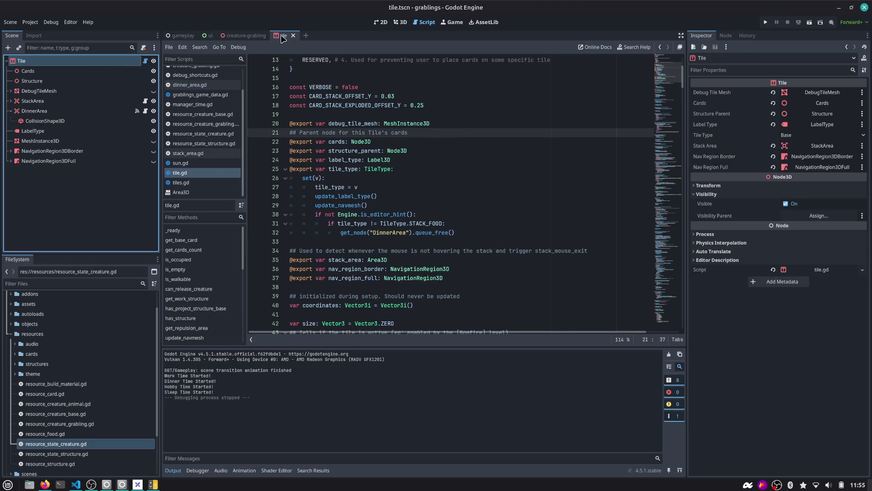
scroll(332, 81, "up", 4)
left_click(400, 22)
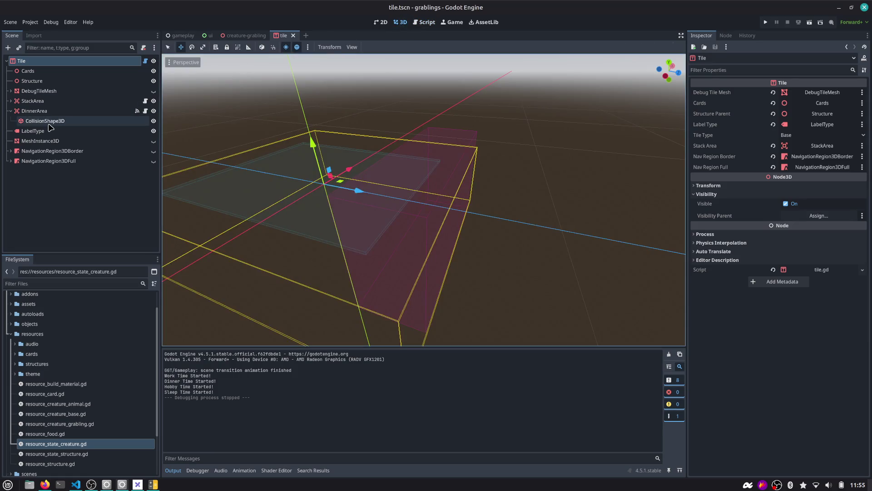
left_click(181, 35)
scroll(272, 91, "down", 5)
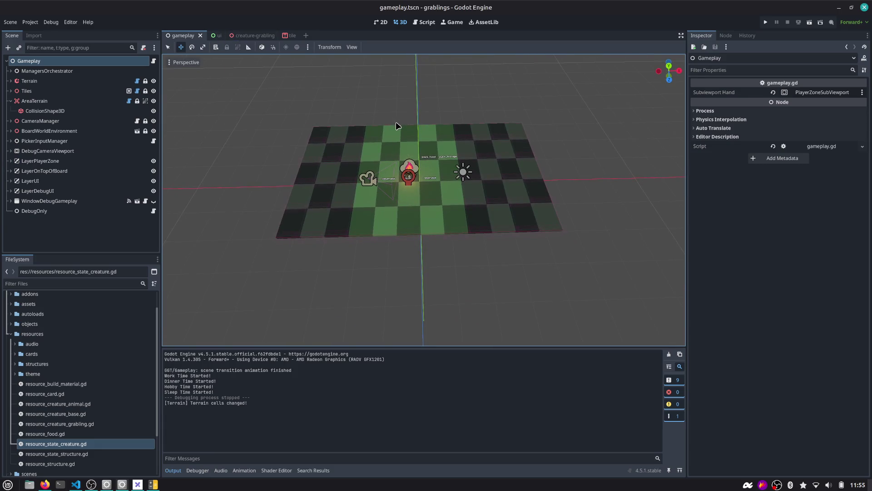
Reload the saved gameplay scene via the Command Palette, run the game, and return to tile.gd.
key("ctrl+shift+p")
type("rot")
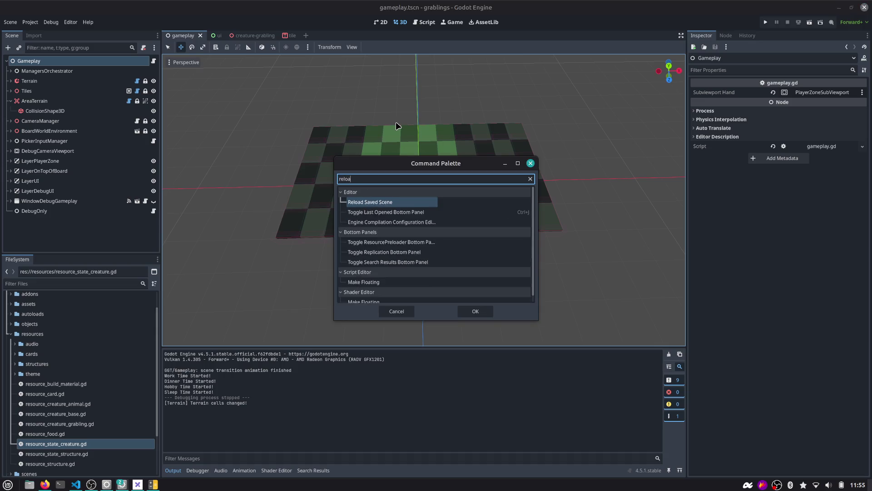
key("Return")
left_click(766, 22)
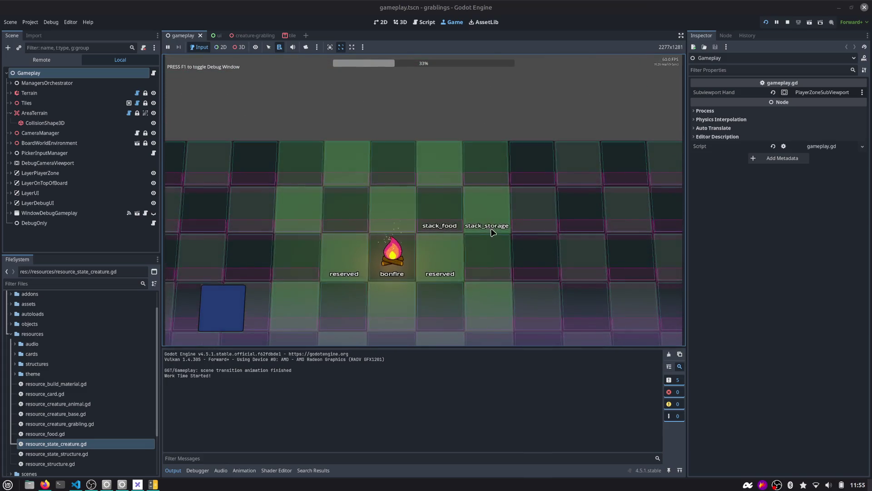
left_click(424, 22)
left_click(181, 173)
scroll(257, 187, "down", 5)
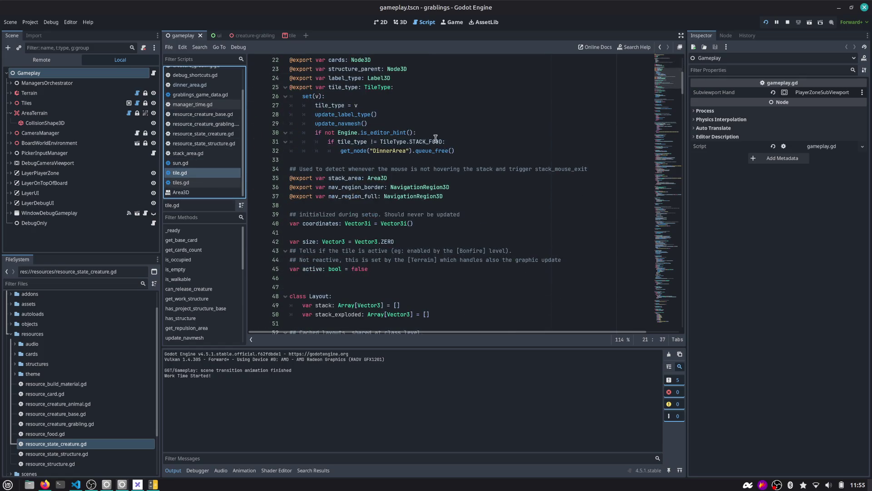
Inspect the STACK_FOOD entry in the TileType enum and check the running game.
left_click(427, 141)
left_click(422, 142, "ctrl")
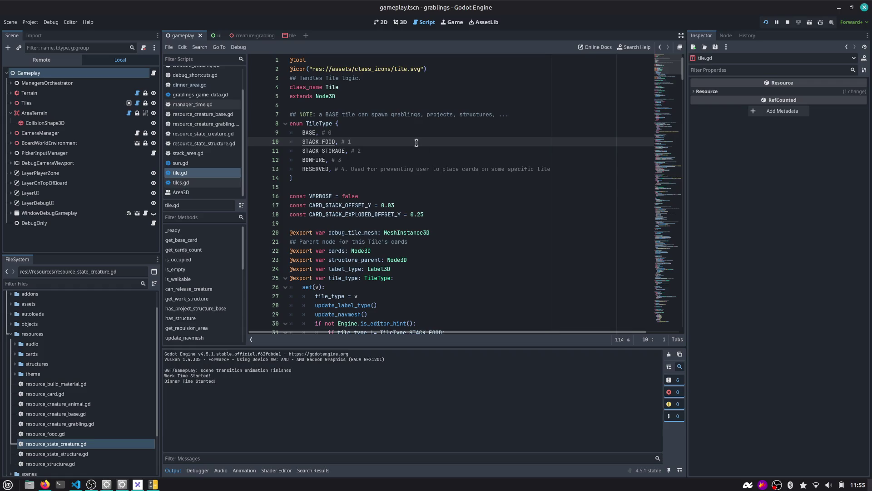
double_click(306, 142)
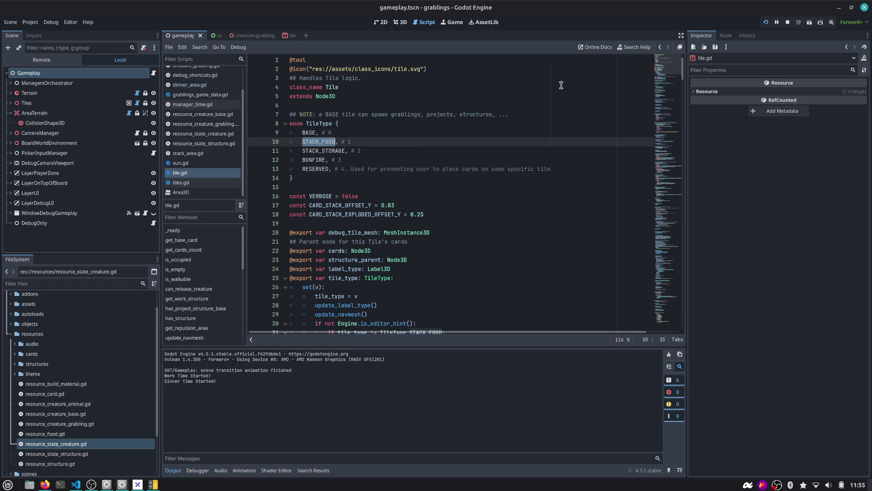
left_click(453, 24)
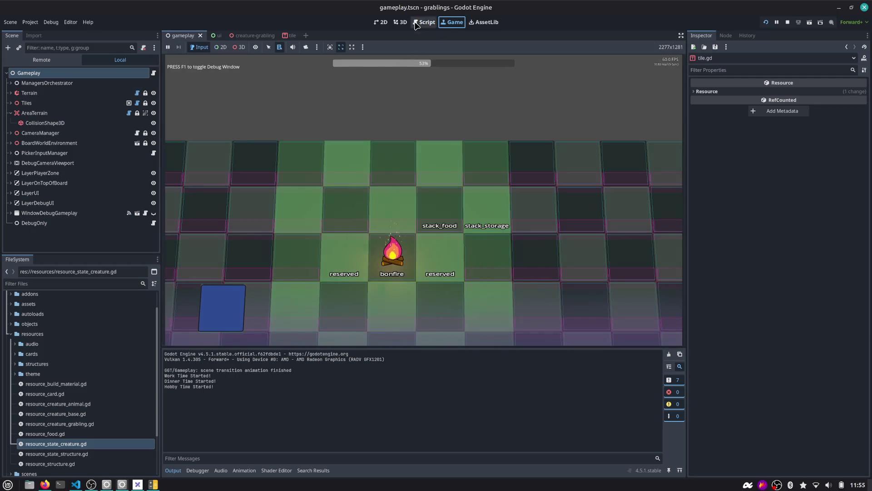
left_click(415, 23)
scroll(369, 180, "down", 5)
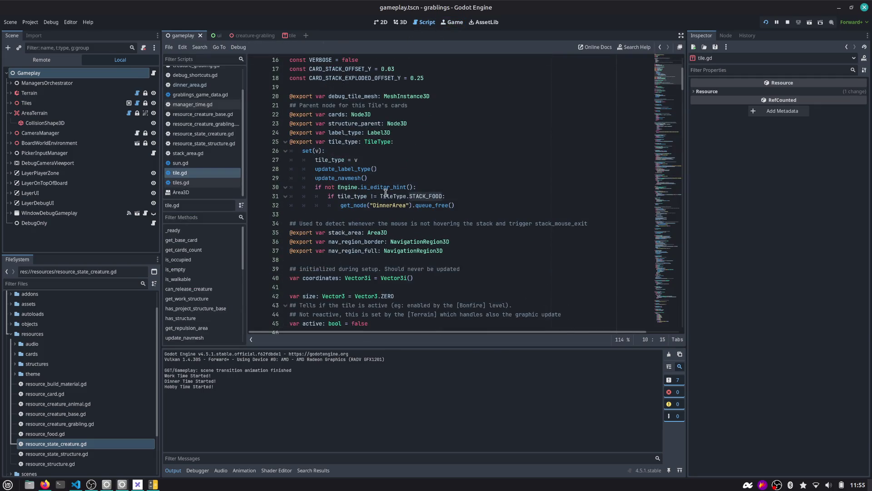
Change line 31's comparison from '!=' to '==' and reload the running game.
left_click(411, 195)
key("ctrl+Left")
key("ctrl+Left")
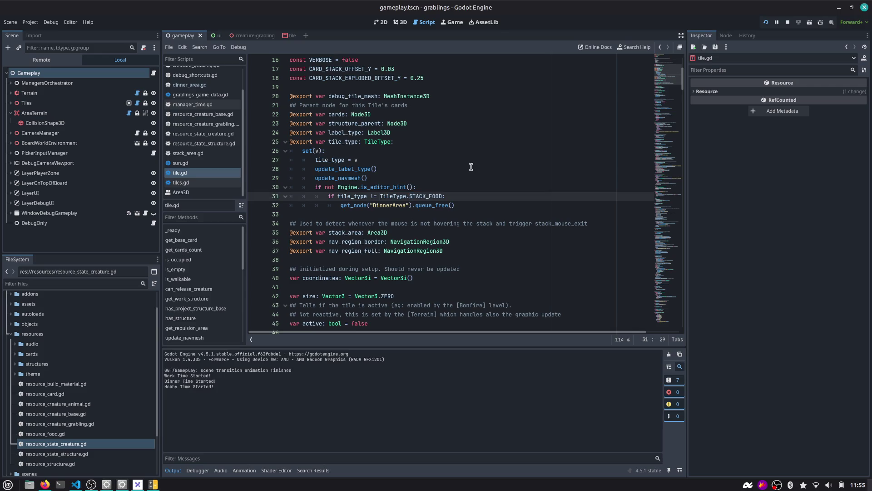
key("Delete")
type("=")
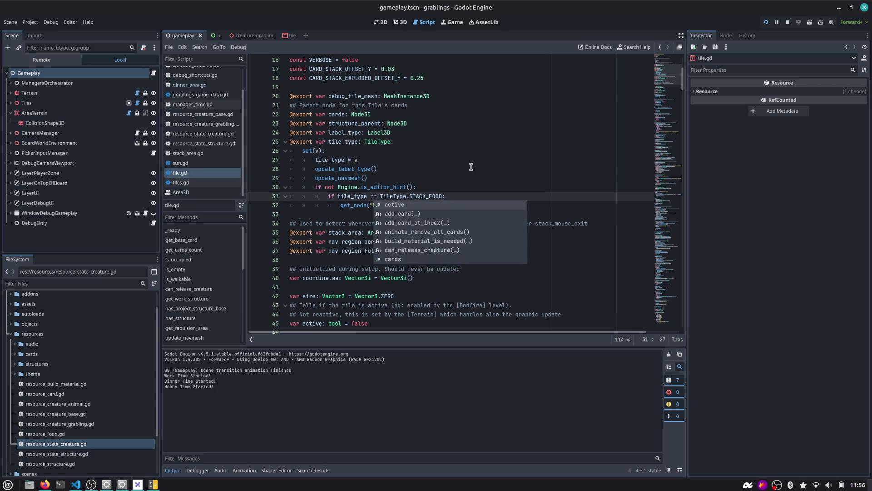
left_click(472, 160)
left_click(765, 24)
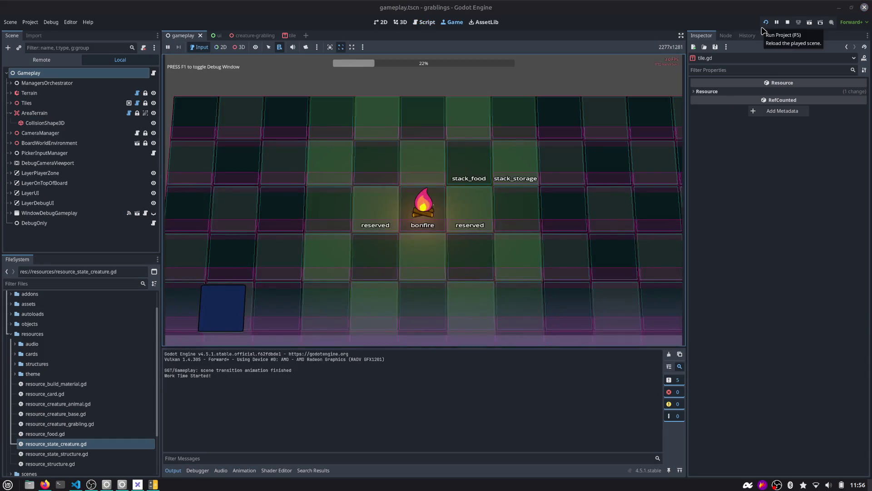
Restore the '!=' comparison on line 31 and review the DinnerArea queue_free line.
left_click(425, 22)
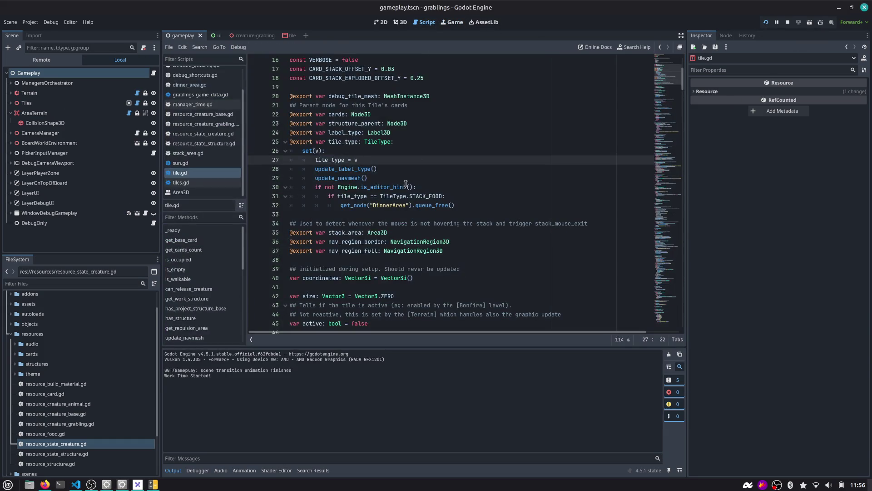
left_click(369, 199)
key("Delete")
type("!")
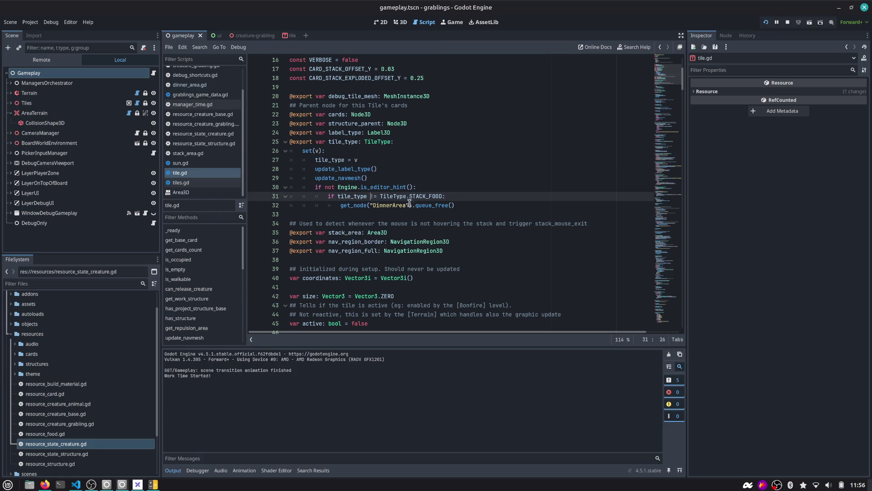
left_click(398, 207)
left_click(447, 205)
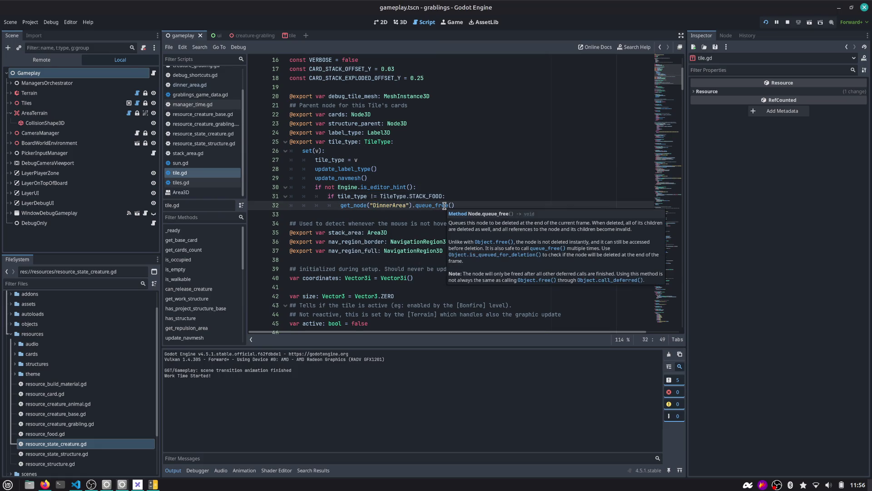
double_click(349, 199)
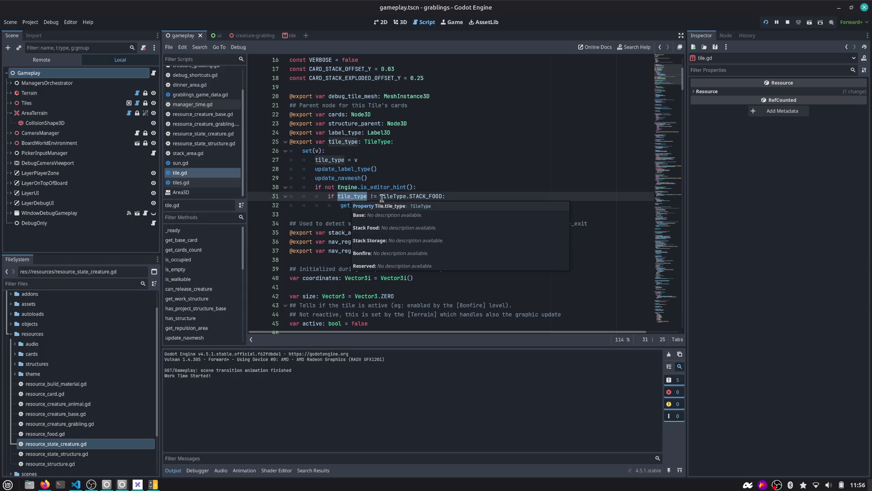
left_click(417, 196)
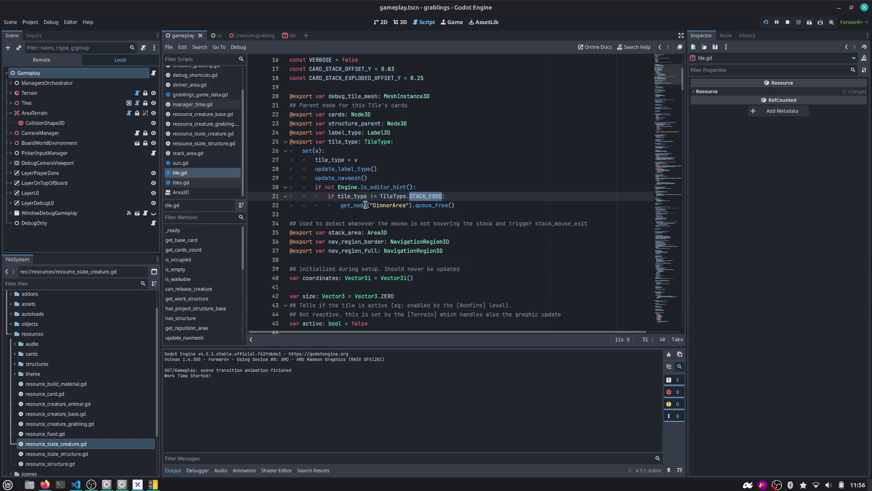
left_click_drag(367, 206, 432, 206)
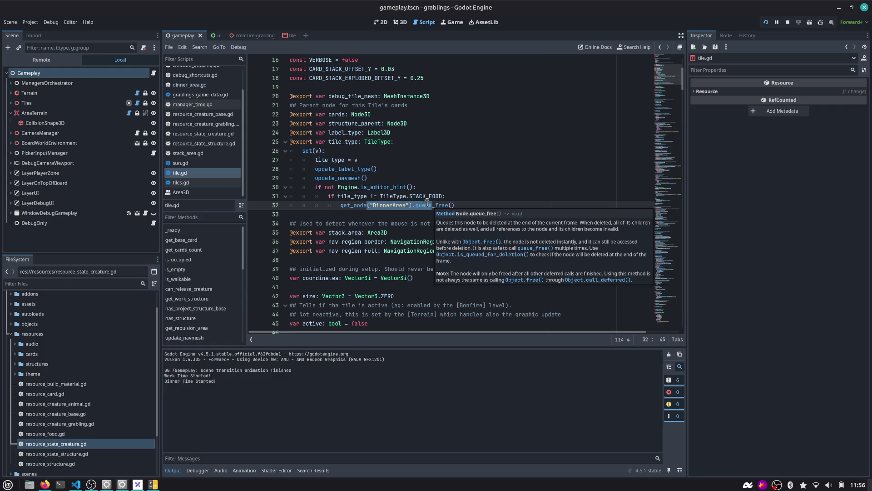
In the tile scene, select DinnerArea and inspect it in 3D, then reopen tile.gd.
left_click(288, 35)
left_click(35, 123)
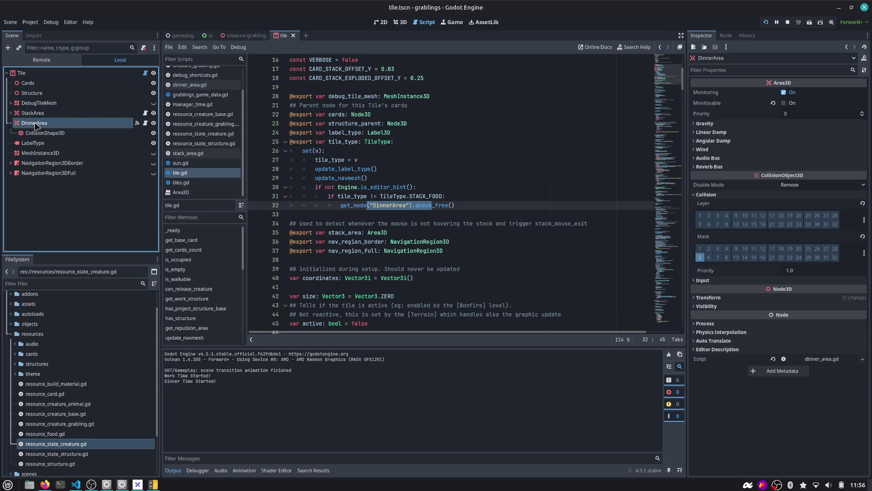
left_click(398, 23)
mouse_move(423, 104)
left_mouse_down()
mouse_move(467, 146)
mouse_move(298, 177)
left_mouse_up()
scroll(299, 178, "down", 2)
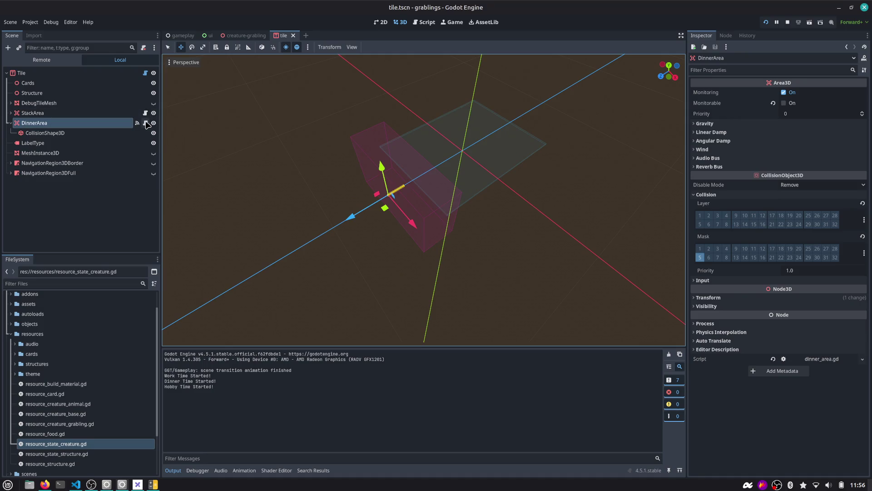
left_click(145, 74)
left_click(493, 205)
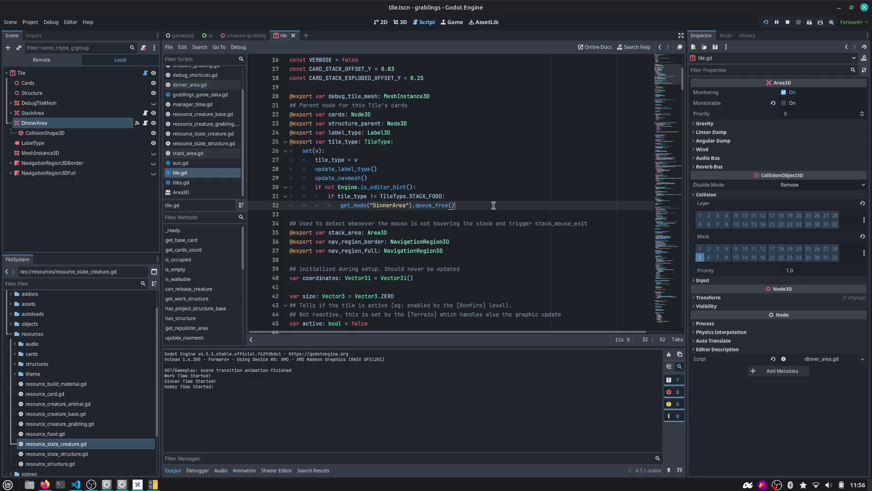
Delete the DinnerArea-freeing lines 30–32 from the tile_type setter and add push_warning(v) after update_navmesh().
key("shift+Up")
key("shift+Up")
key("shift+Up")
key("BackSpace")
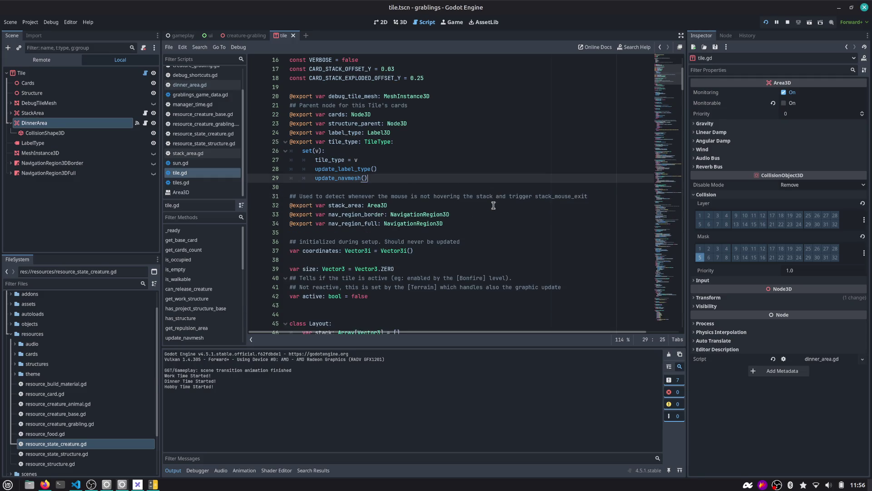
left_click(304, 188)
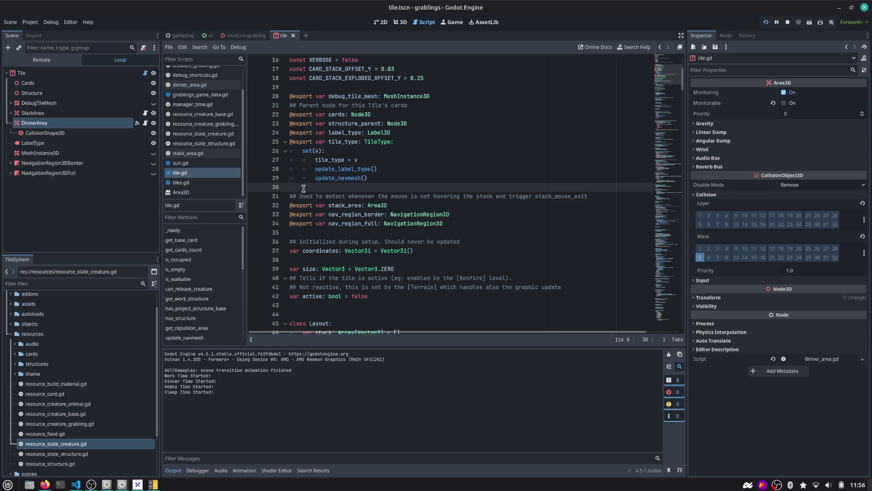
double_click(340, 141)
left_click(393, 177)
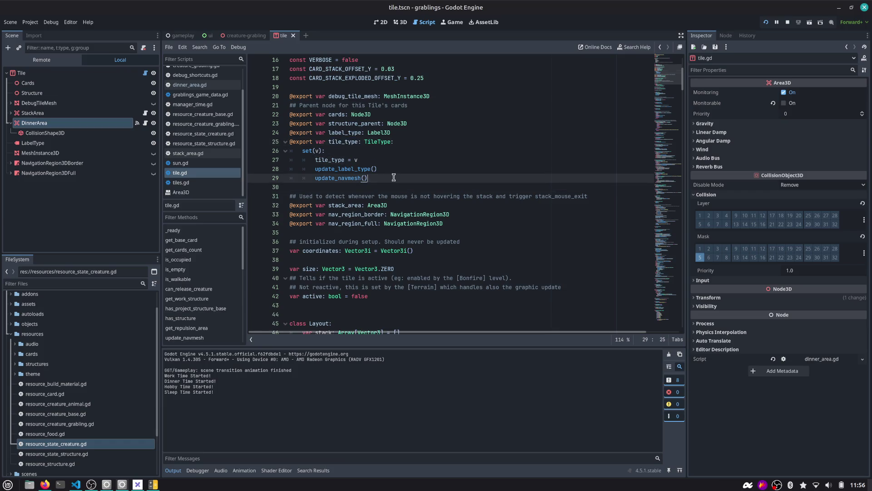
key("Return")
type("pri")
key("Return")
type("uhs_")
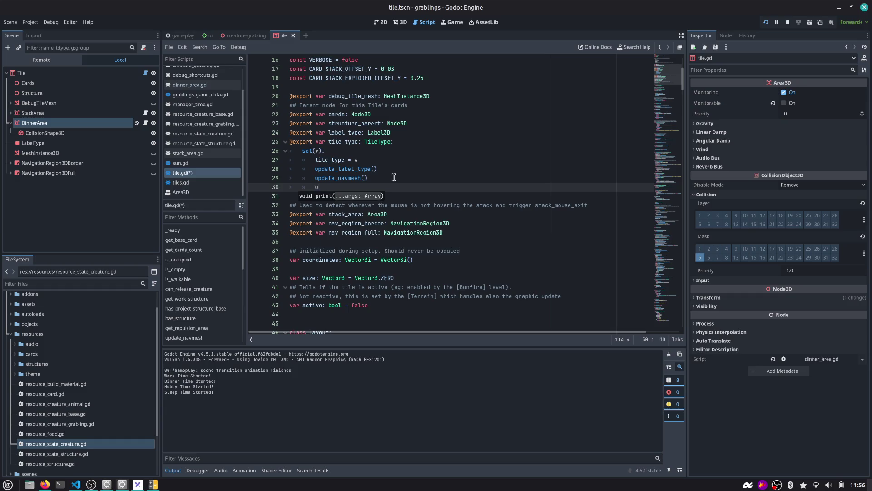
type("wa")
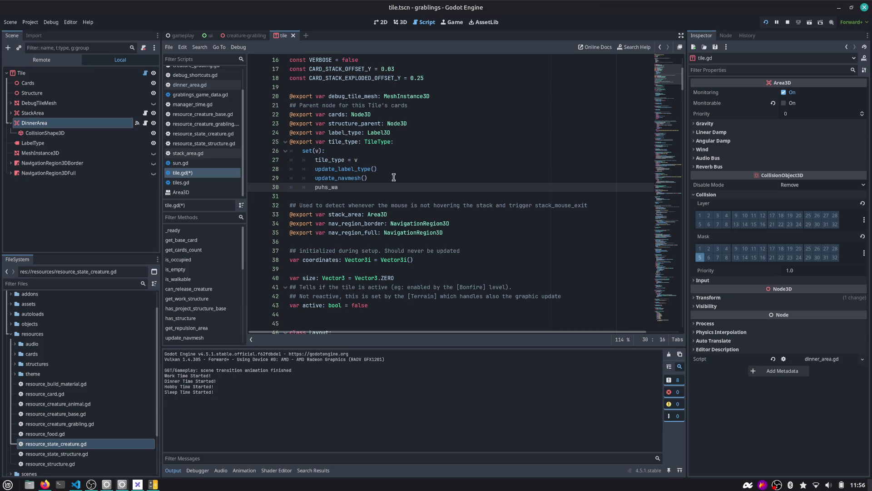
key("Return")
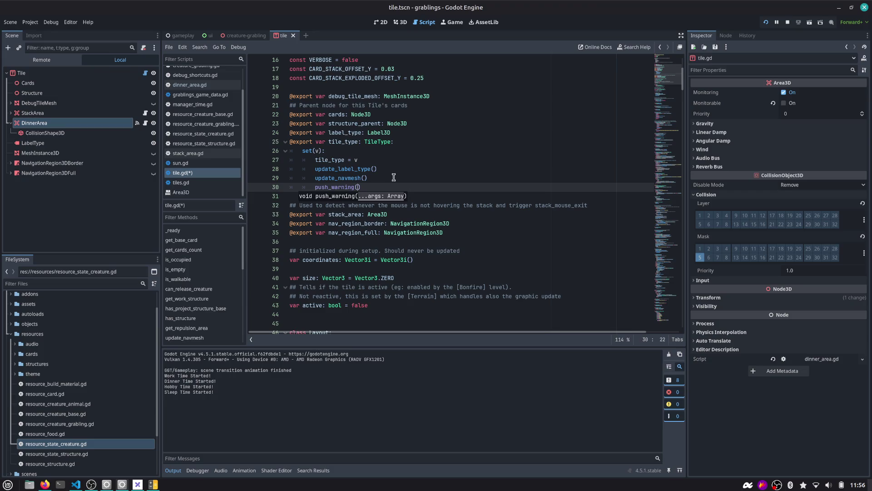
Run the game, inspect the five setter warnings (4, 3, 4, 2, 1), then delete the push_warning line.
key("F5")
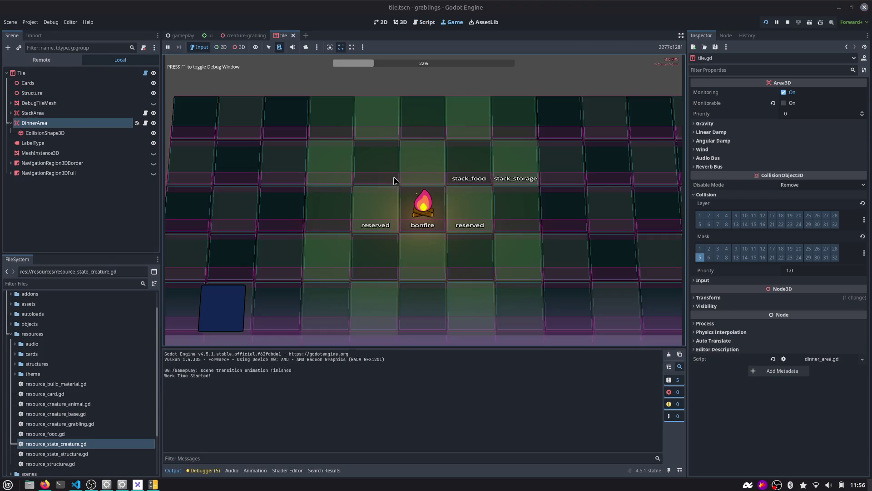
left_click(203, 471)
left_click(210, 353)
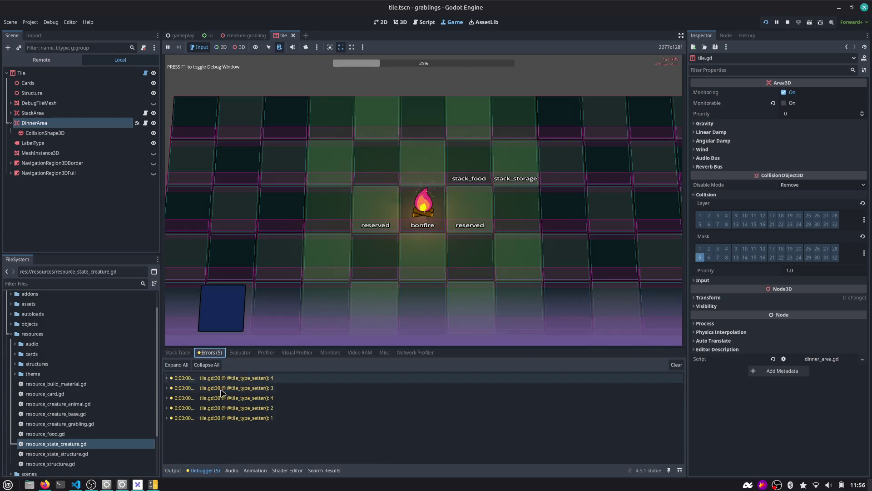
double_click(244, 381)
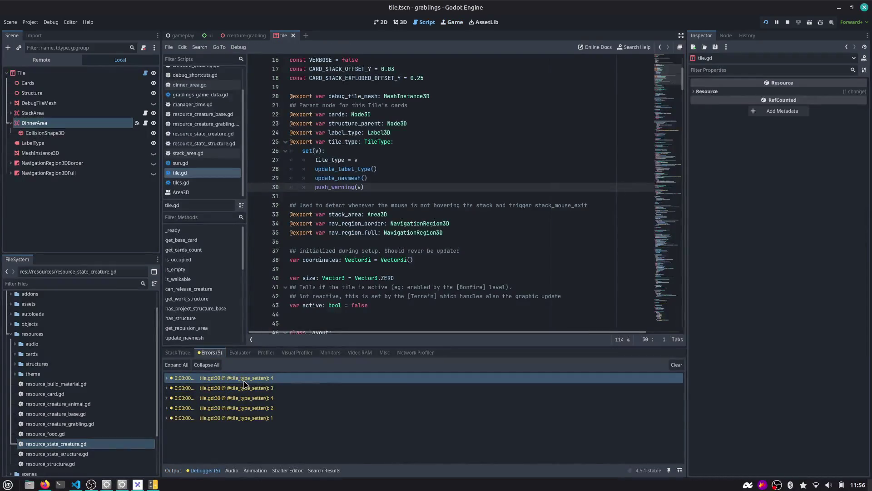
left_click(245, 388)
left_click(247, 397)
left_click(249, 407)
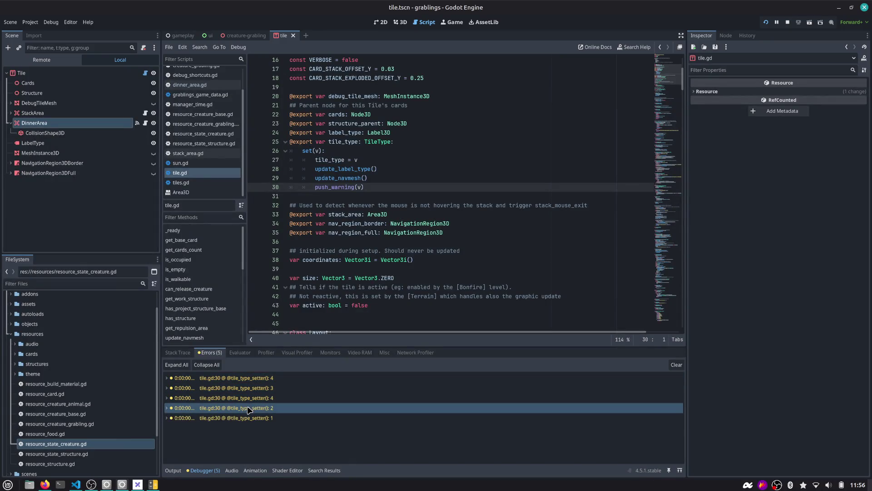
left_click(250, 417)
key("shift+Home")
key("shift+Home")
key("BackSpace")
key("BackSpace")
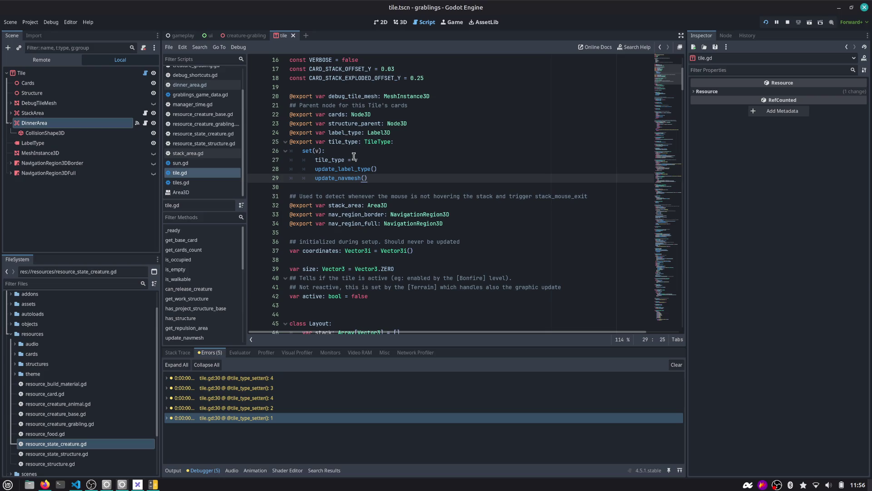
Paste the DinnerArea-freeing block at the end of _ready and unindent its nested lines.
scroll(354, 159, "down", 9)
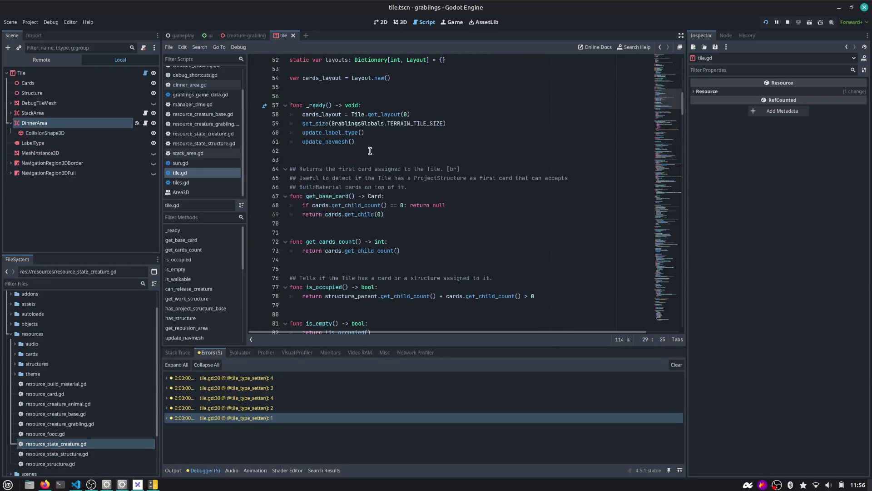
double_click(322, 135)
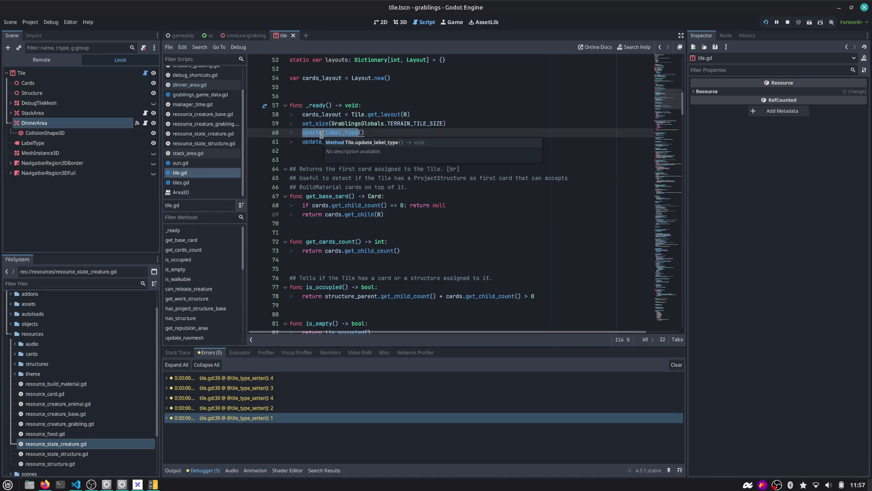
double_click(319, 107)
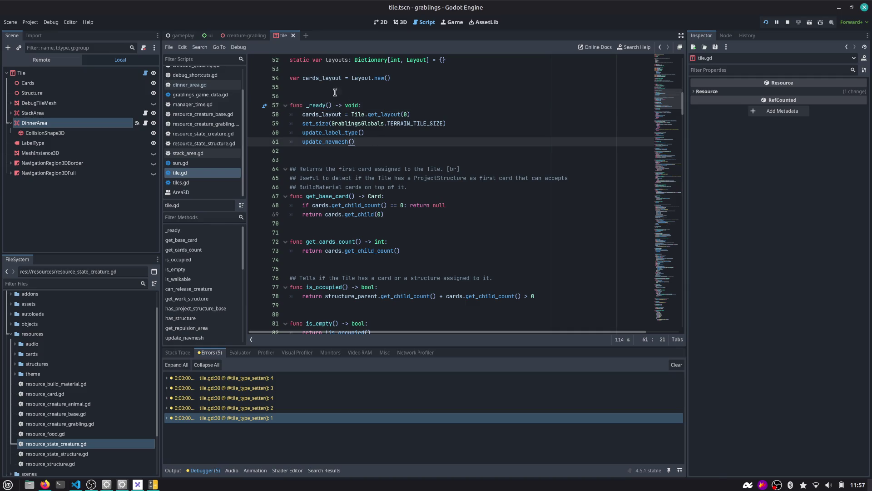
left_click(370, 95)
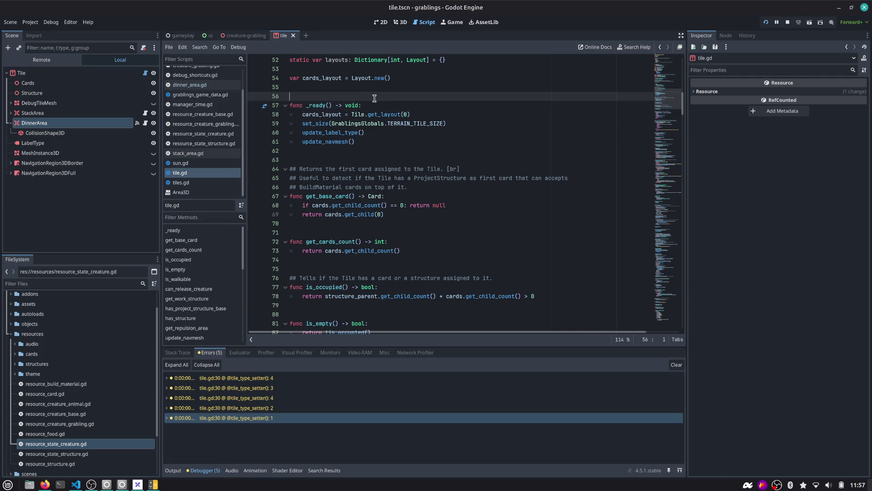
key("Return")
key("Down")
key("Down")
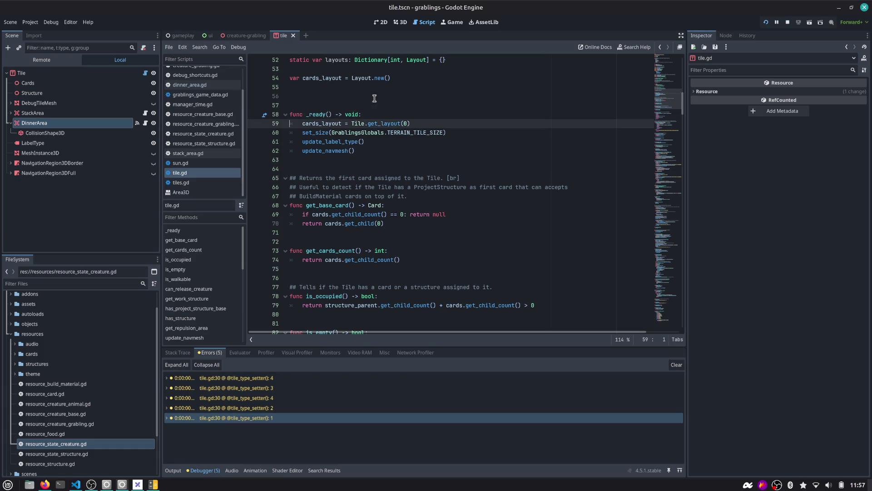
key("Up")
key("Up")
key("BackSpace")
key("Down")
key("Down")
key("Down")
key("End")
key("Return")
type("if not Engine.is_editor_hint(): \t\t\tif tile_type != TileType.STACK_FOOD: \t\t\t\tget_node(\"DinnerArea\").queue_free()")
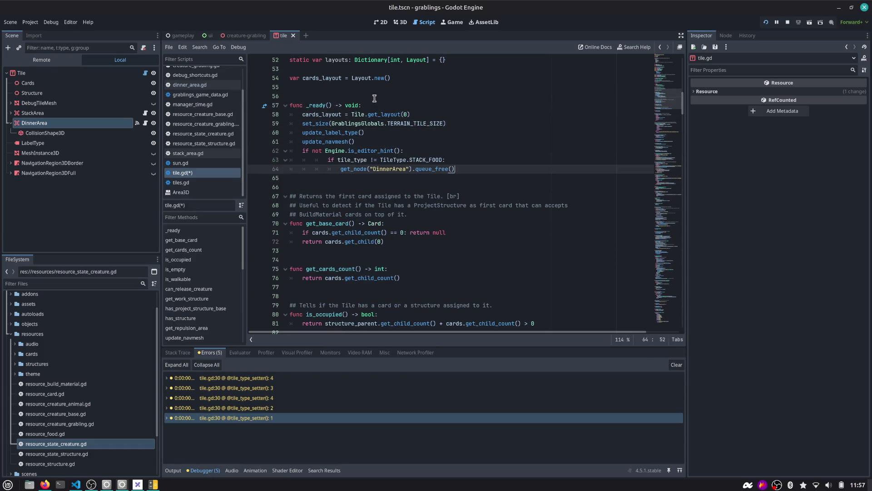
key("shift+Up")
key("shift+Tab")
Review the editor-hint and STACK_FOOD condition lines and save the script.
key("Up")
key("Up")
key("Down")
key("ctrl+shift+Left")
key("ctrl+shift+Left")
key("ctrl+shift+Left")
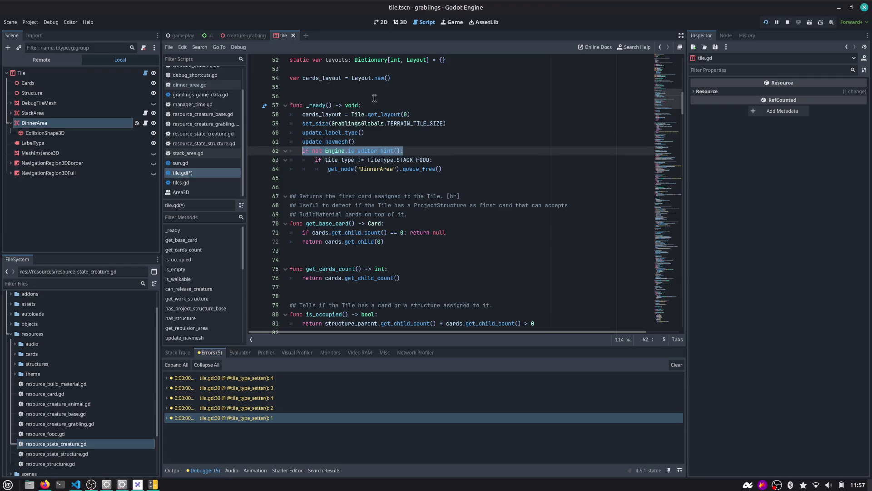
key("Down")
key("shift+End")
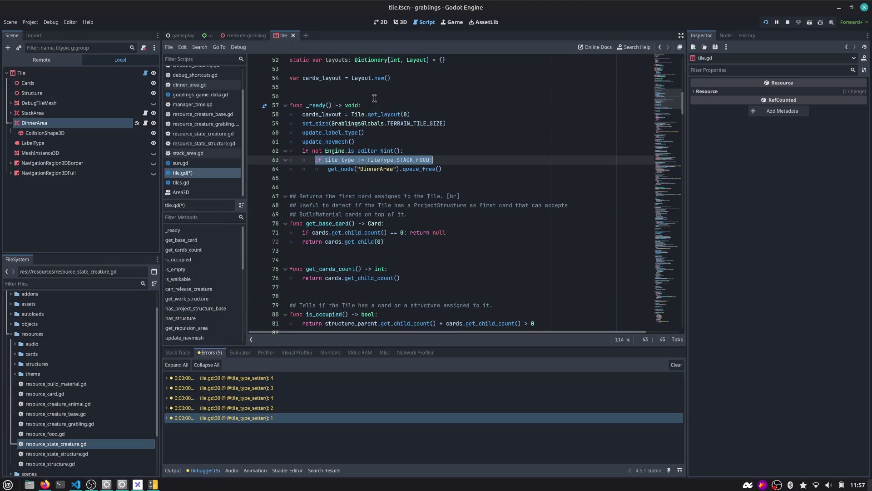
key("ctrl+s")
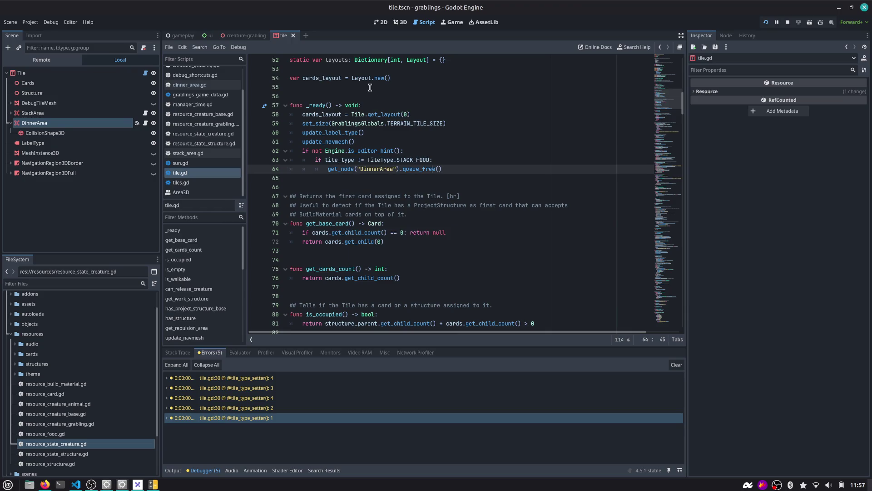
Move the pasted block into dinner_area.gd's _ready and unindent the editor-hint check.
left_click_drag(455, 170, 265, 148)
key("ctrl+c")
key("BackSpace")
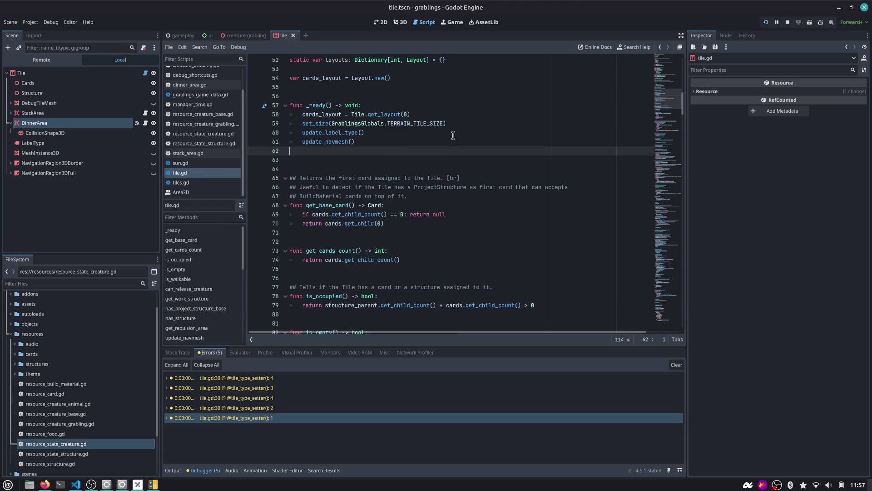
left_click(145, 123)
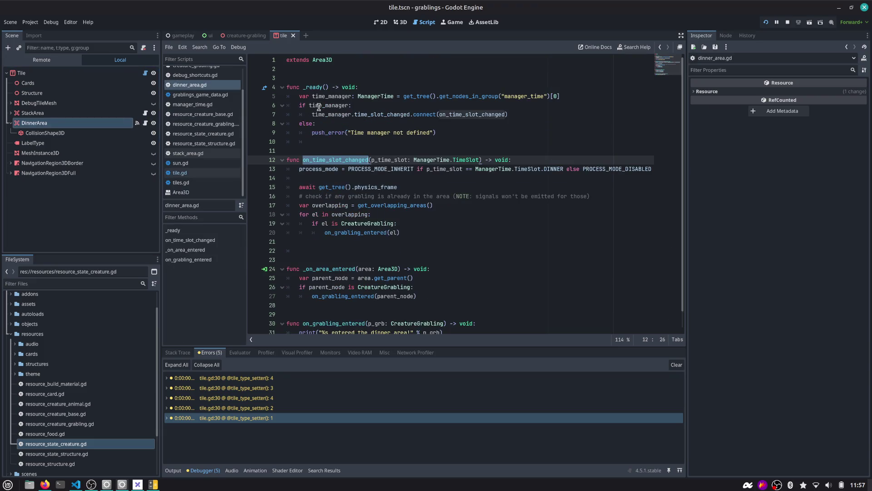
left_click(489, 134)
key("Return")
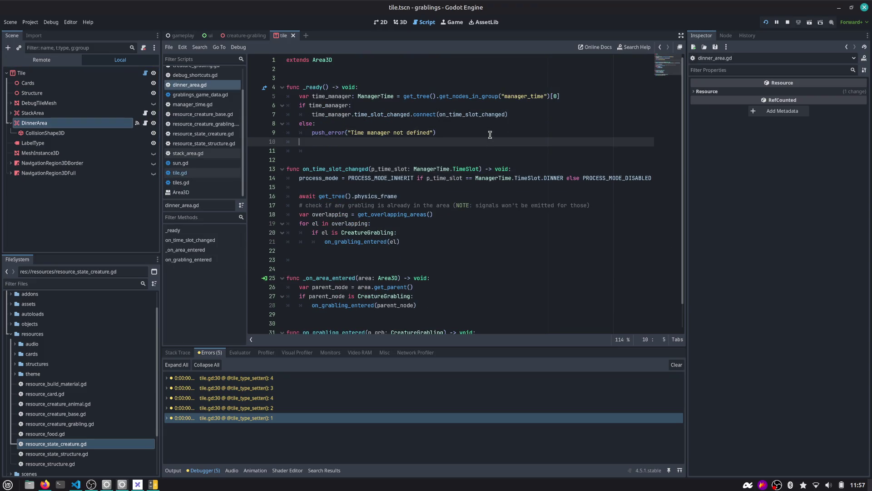
key("Return")
key("ctrl+v")
key("Up")
key("Up")
key("shift+Tab")
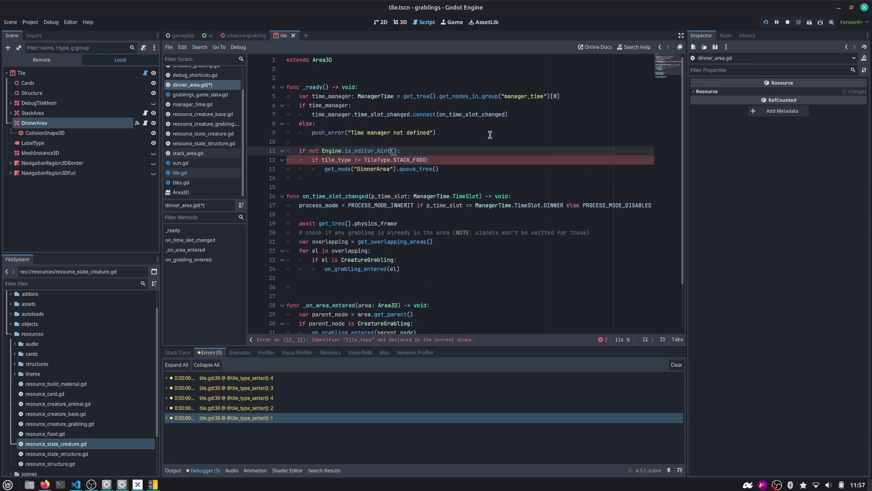
key("ctrl+shift+Left")
key("ctrl+shift+Left")
key("ctrl+shift+Left")
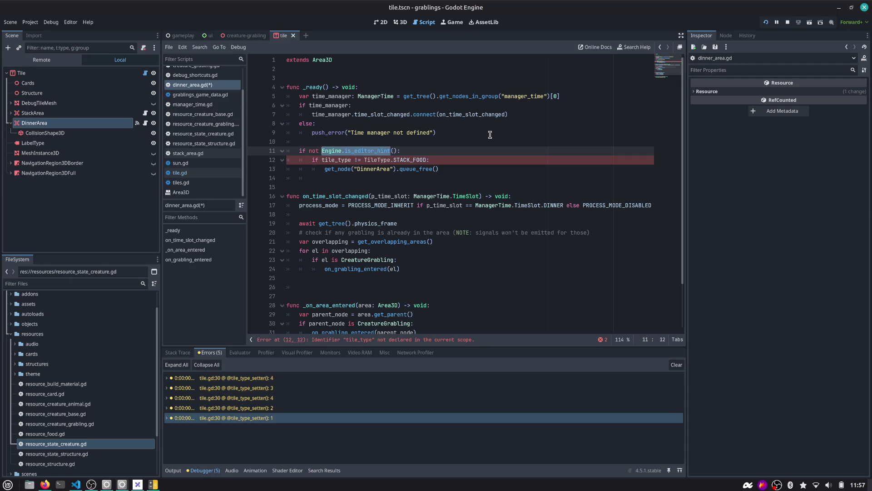
key("Down")
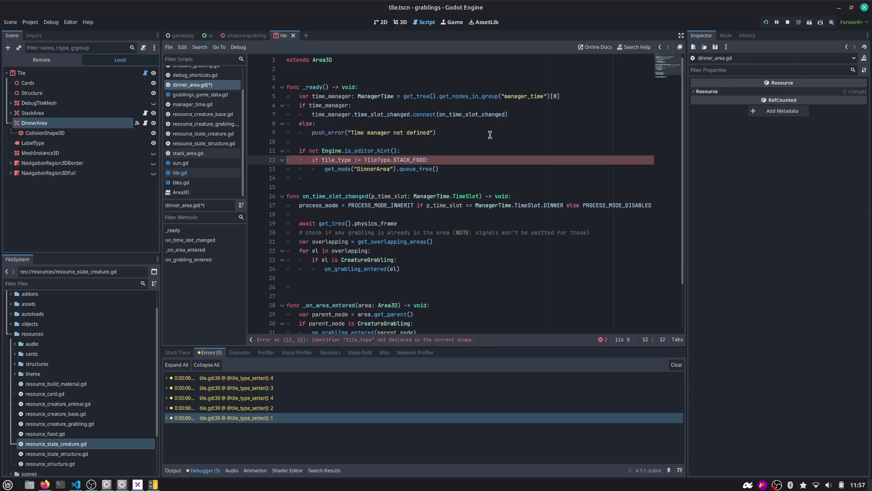
type("get_pare")
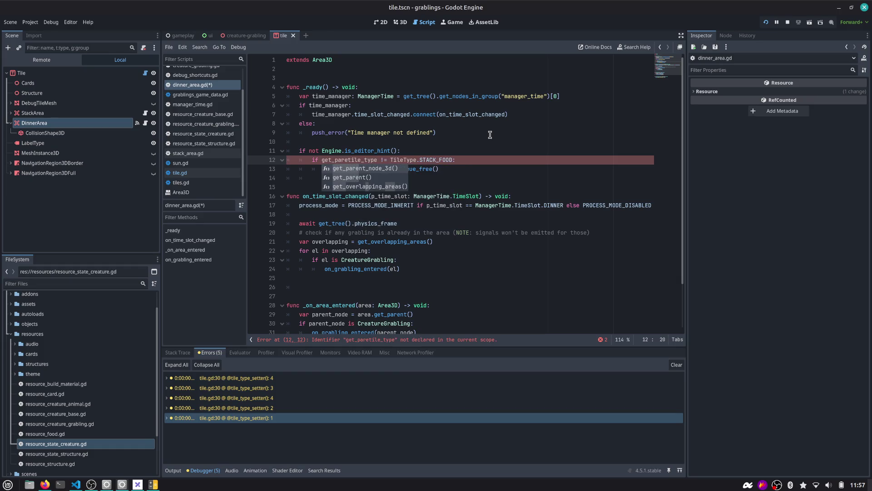
key("BackSpace")
key("BackSpace")
key("BackSpace")
key("Up")
key("Up")
key("Up")
key("Return")
key("Up")
type("@")
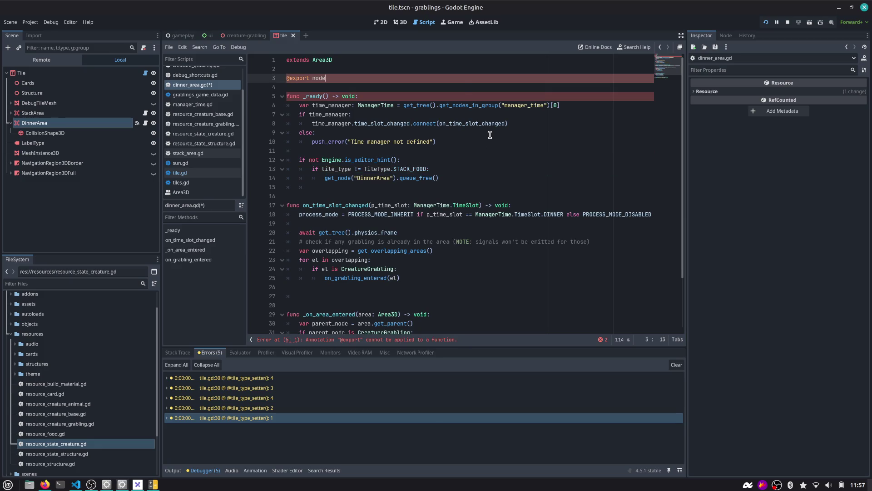
key("BackSpace")
key("BackSpace")
key("BackSpace")
type("var r")
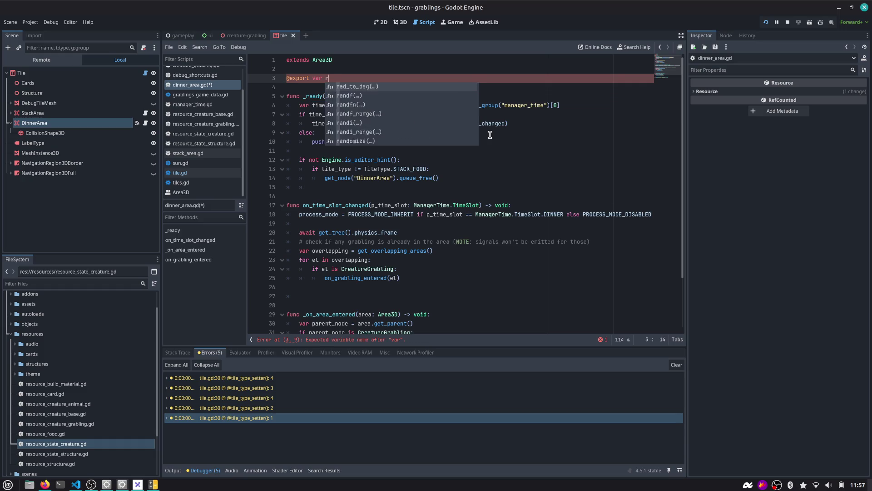
type("oot: Tile")
key("Return")
key("Return")
key("Down")
key("Down")
key("Down")
key("Right")
key("Right")
key("Down")
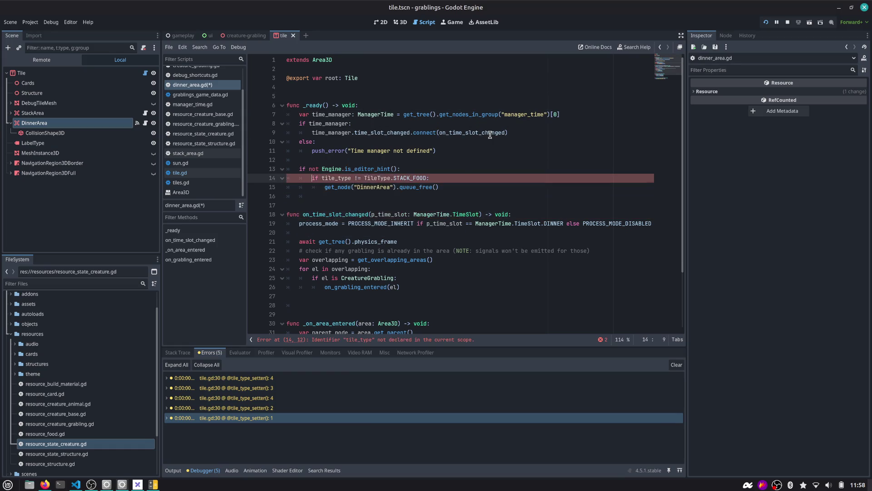
key("Left")
type("root.")
key("ctrl+Right")
key("ctrl+Right")
key("ctrl+Right")
key("ctrl+Left")
type("Tile.")
Replace the get_node DinnerArea call so the check simply calls queue_free().
key("Down")
key("shift+Home")
key("BackSpace")
key("Delete")
key("End")
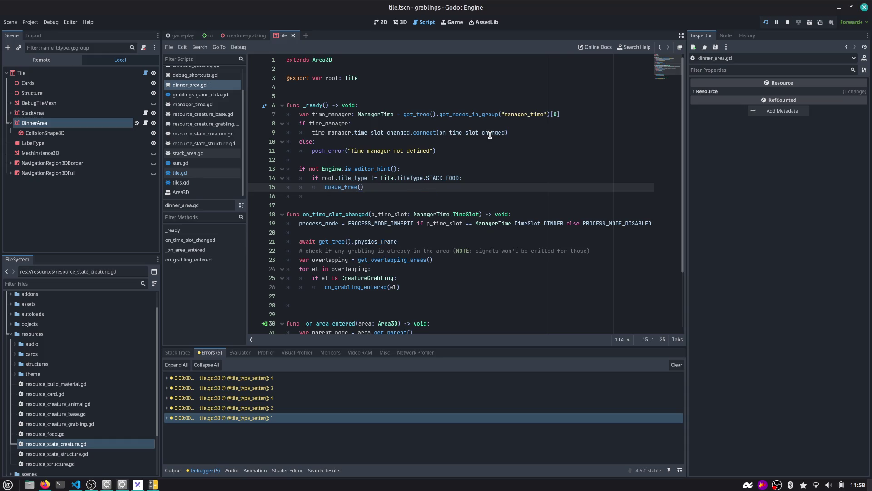
key("BackSpace")
key("BackSpace")
Add a comment above the check explaining the STACK_FOOD removal, then save and run the game.
key("Up")
key("Up")
key("ctrl+shift+Return")
type("#")
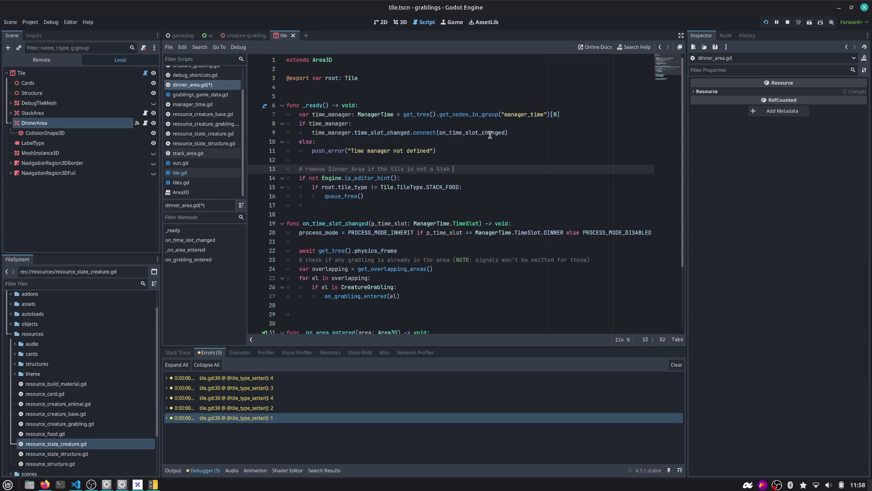
key("BackSpace")
key("BackSpace")
key("BackSpace")
key("F5")
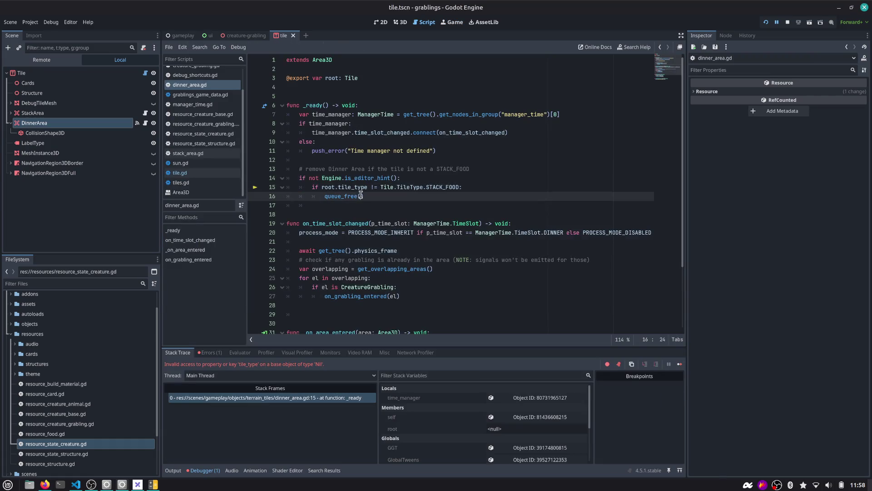
After the Nil tile_type error, assign the Tile node to DinnerArea's Root property.
left_click_drag(243, 363, 271, 364)
left_click(390, 188)
double_click(409, 187)
double_click(328, 188)
left_click(68, 123)
left_click(818, 92)
left_click(416, 159)
double_click(416, 159)
Rerun the game, play Grabling cards onto the board, and check the 'entered the dinner area' logs.
left_click(766, 22)
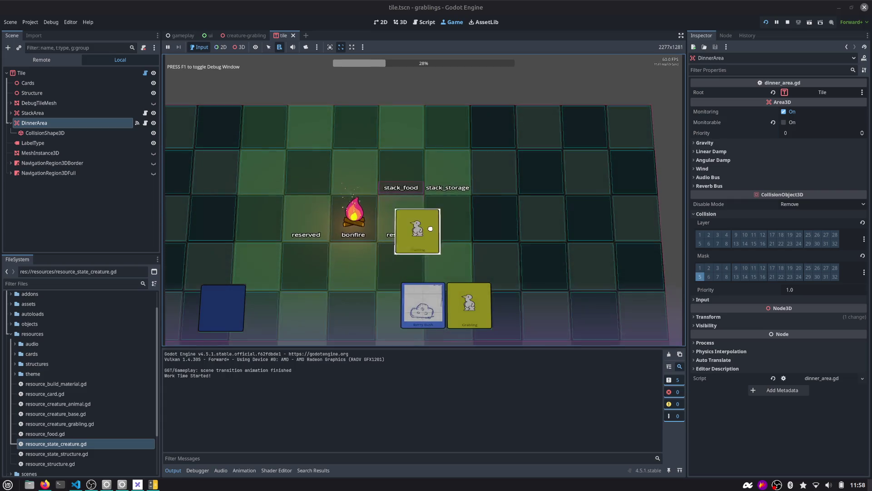
mouse_move(464, 285)
left_mouse_down()
mouse_move(417, 214)
mouse_move(427, 263)
left_mouse_up()
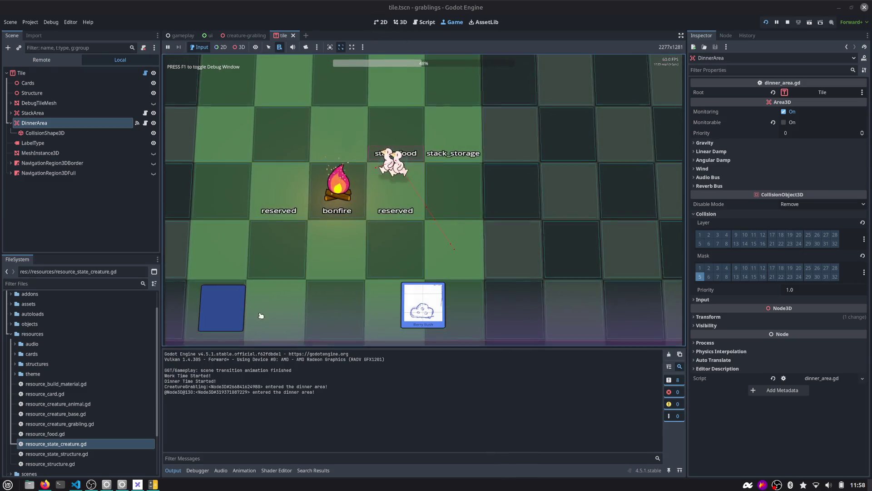
mouse_move(267, 387)
left_mouse_down()
mouse_move(318, 390)
mouse_move(155, 387)
left_mouse_up()
double_click(308, 392)
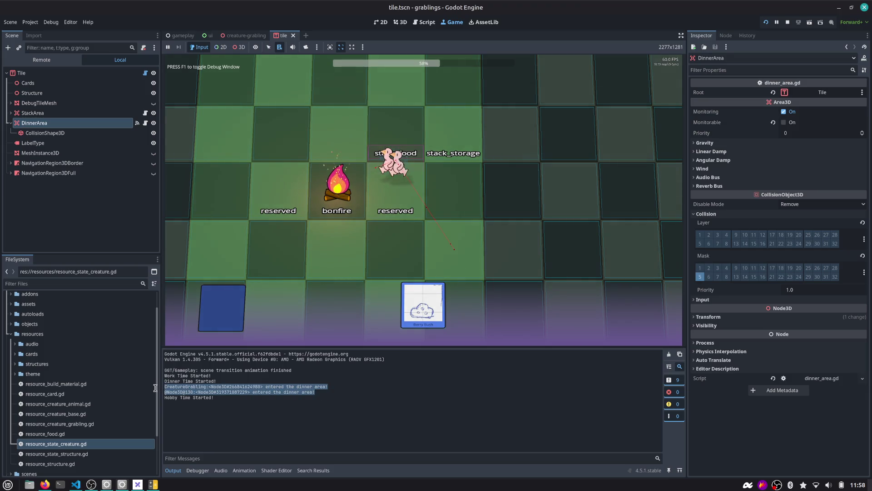
left_click(378, 226)
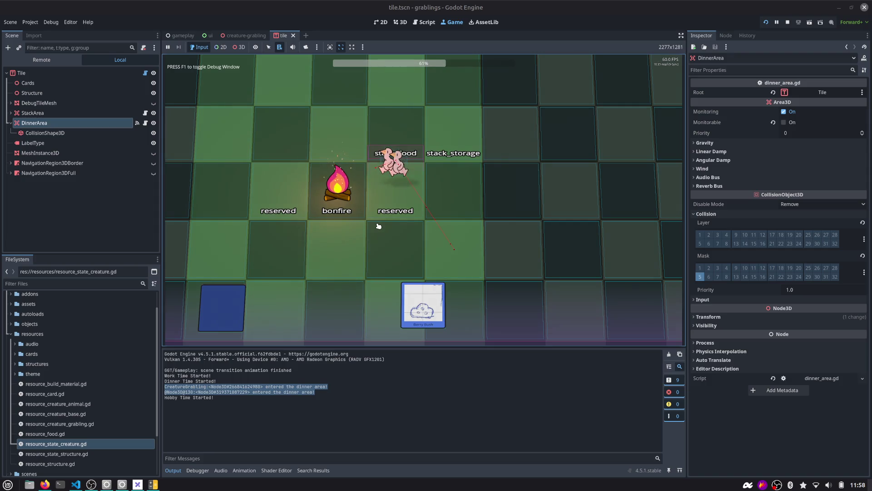
left_click(766, 21)
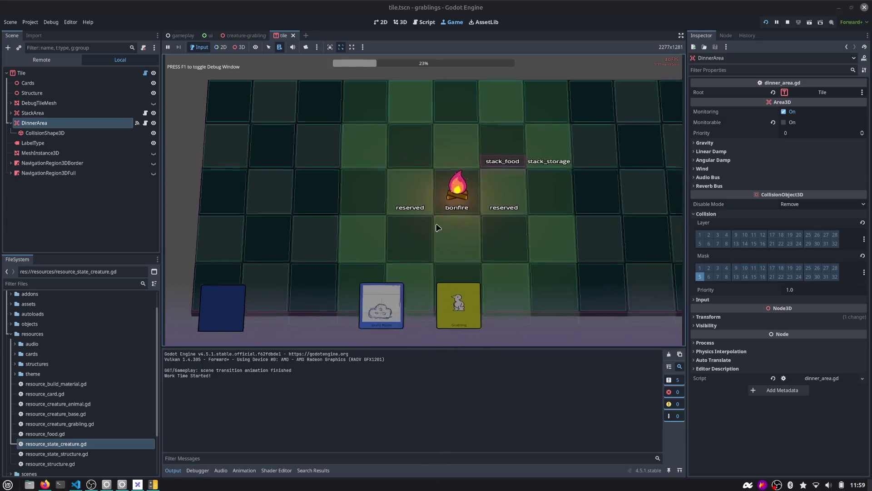
left_click_drag(407, 295, 512, 273)
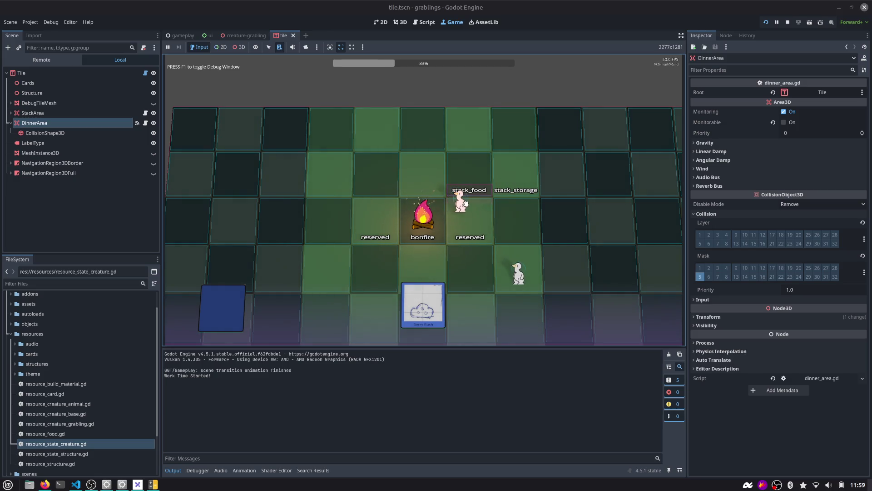
scroll(486, 217, "up", 3)
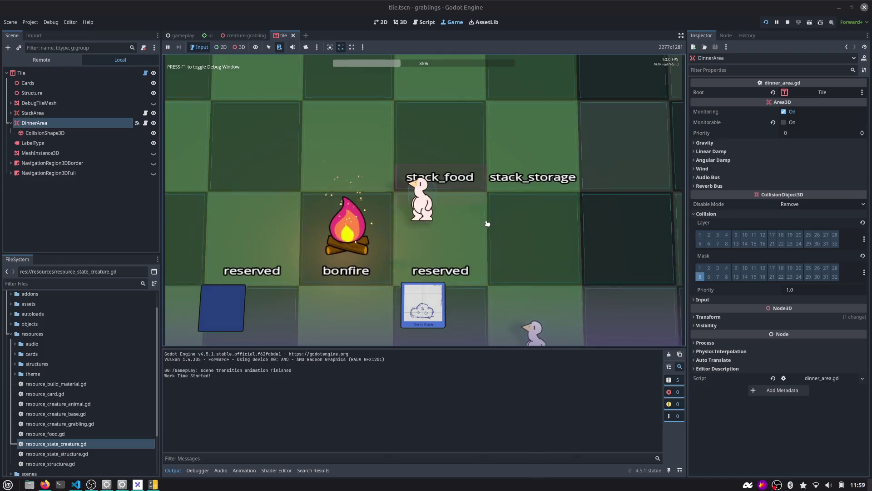
left_click_drag(486, 217, 451, 140)
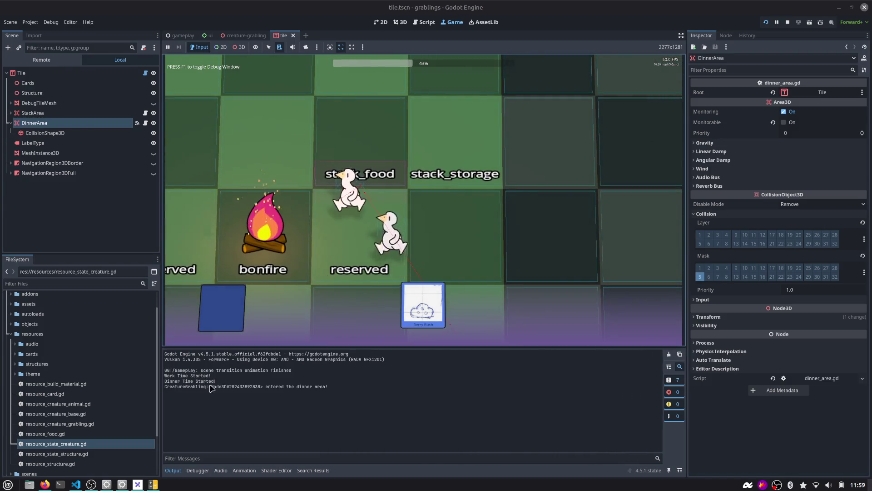
scroll(406, 266, "down", 5)
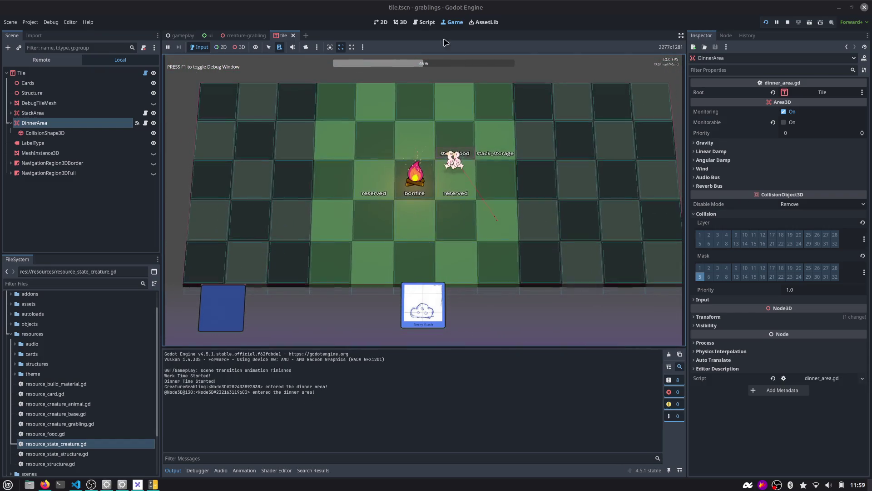
left_click(423, 22)
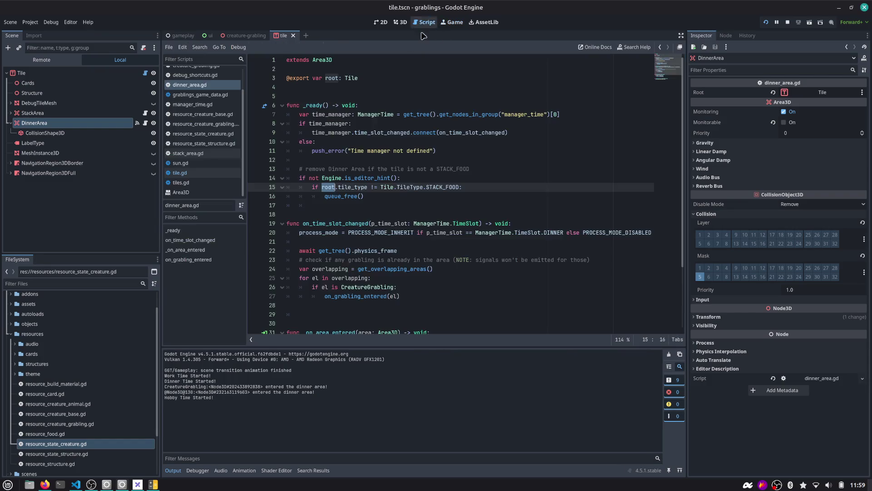
Delete the empty line above await get_tree().physics_frame in dinner_area.gd.
left_click(347, 169)
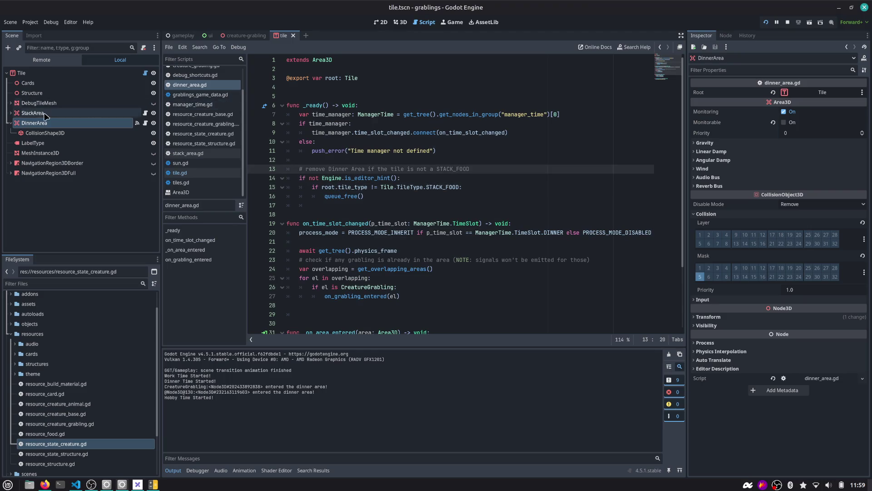
left_click(145, 122)
scroll(366, 208, "down", 3)
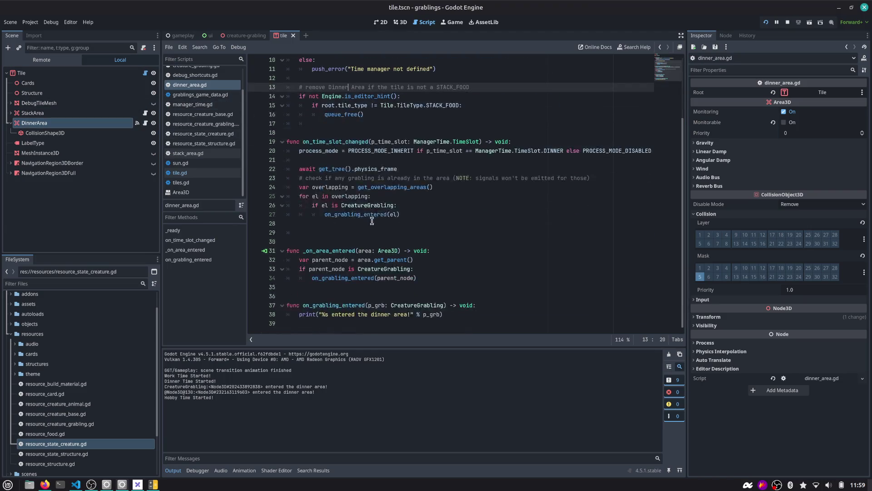
left_click(335, 230)
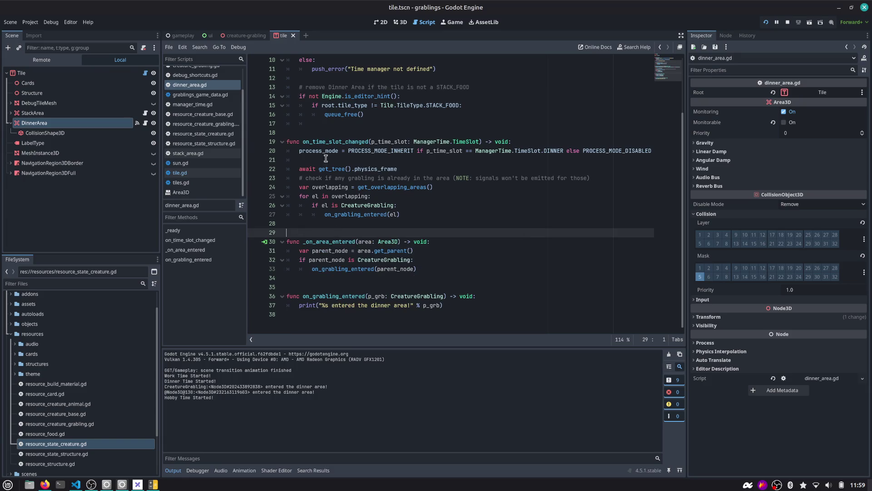
scroll(322, 215, "up", 3)
left_click(318, 243)
key("ctrl+shift+k")
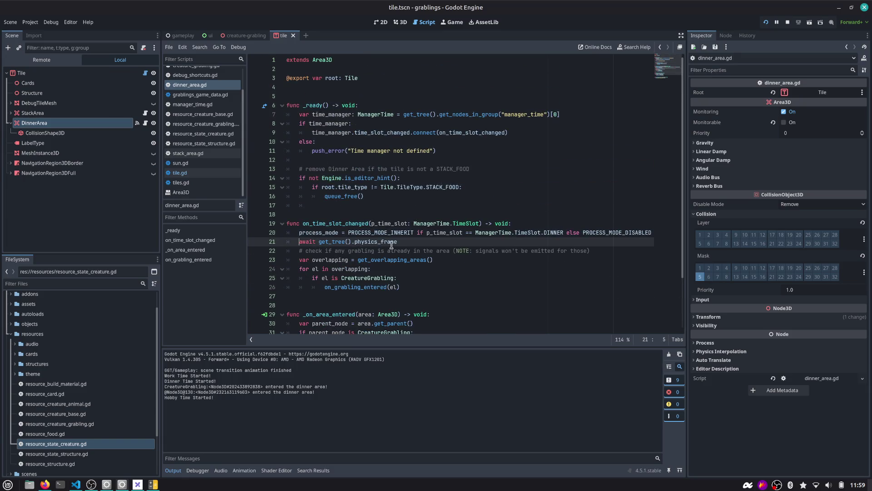
Add a '# NOTE:' comment above the await: get_overlapping_areas is populated only after a physics frame.
key("Down")
key("Up")
key("Home")
key("Down")
key("Down")
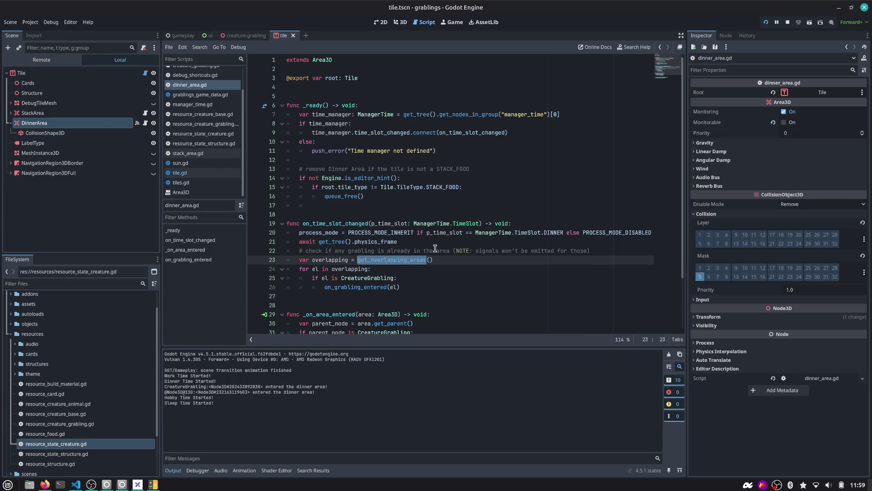
key("Up")
key("Up")
key("Home")
key("Return")
key("Up")
type("# NOTE: get_overlapping_areas")
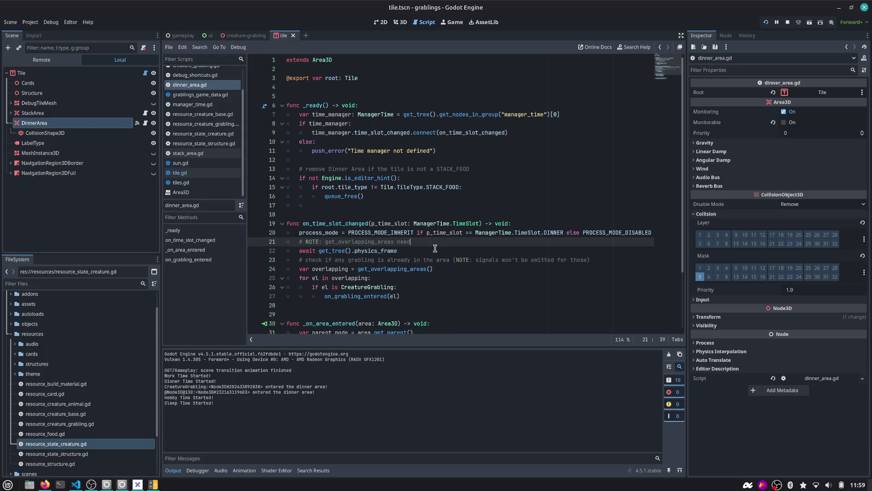
key("BackSpace")
key("BackSpace")
key("BackSpace")
type("is p")
key("Down")
key("Down")
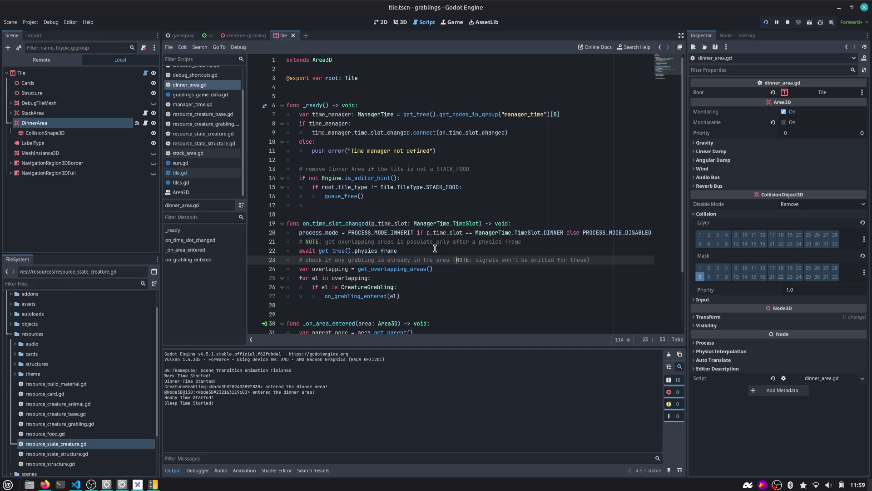
key("Down")
key("Down")
Retest in the running game by moving the pink creature onto the reserved tile.
scroll(432, 244, "down", 2)
scroll(429, 239, "up", 2)
scroll(415, 239, "down", 2)
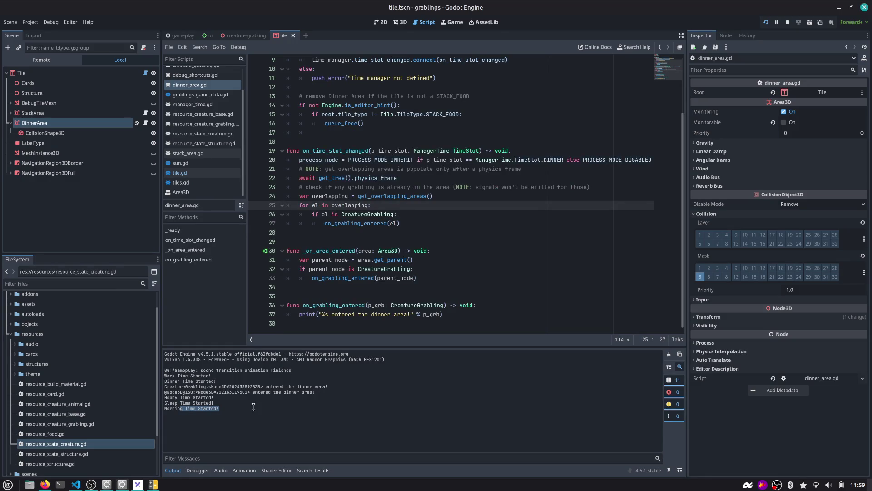
left_click(452, 22)
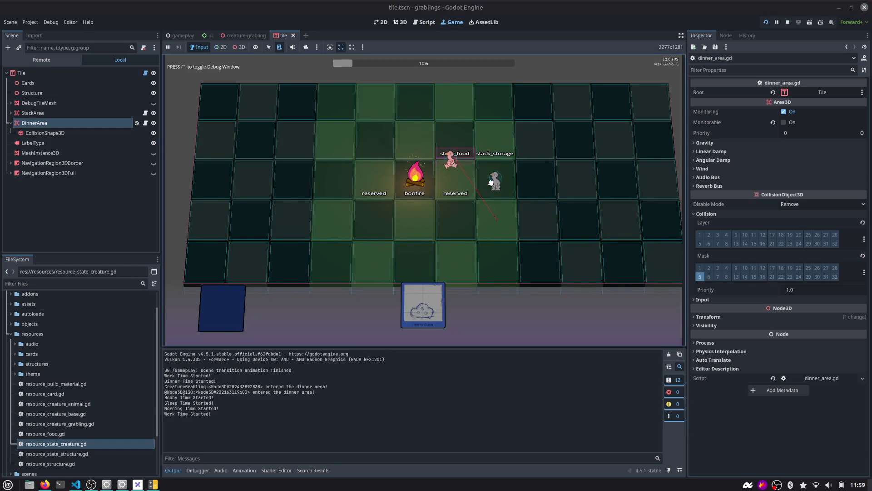
left_click_drag(457, 167, 453, 190)
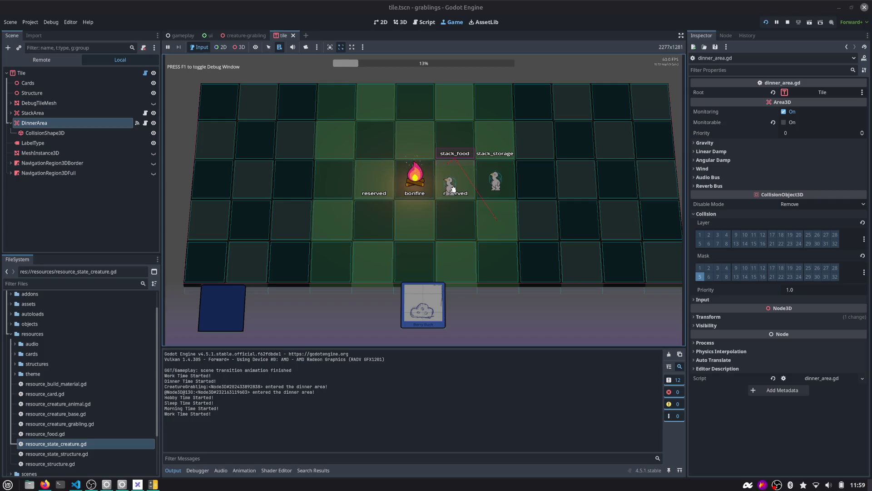
left_click(424, 22)
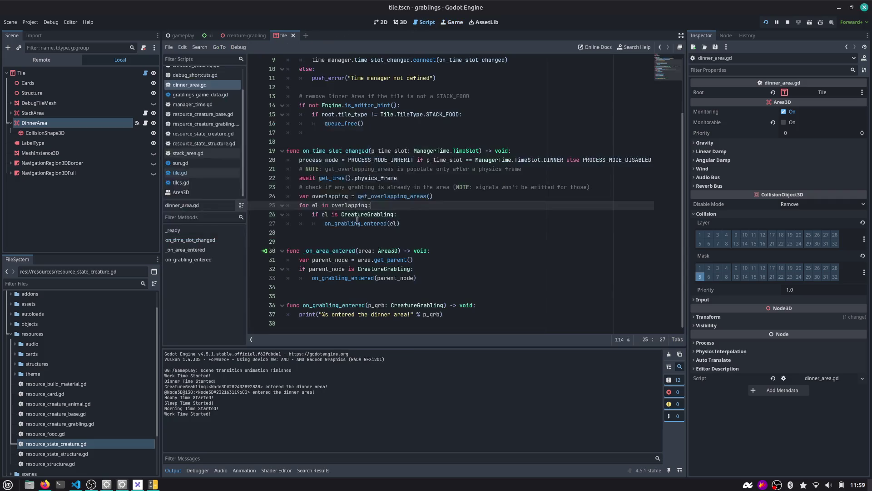
Add 'p_grb.resource_creature_state.health_points += 1' below the print statement in on_grabbing_entered.
left_click(476, 315)
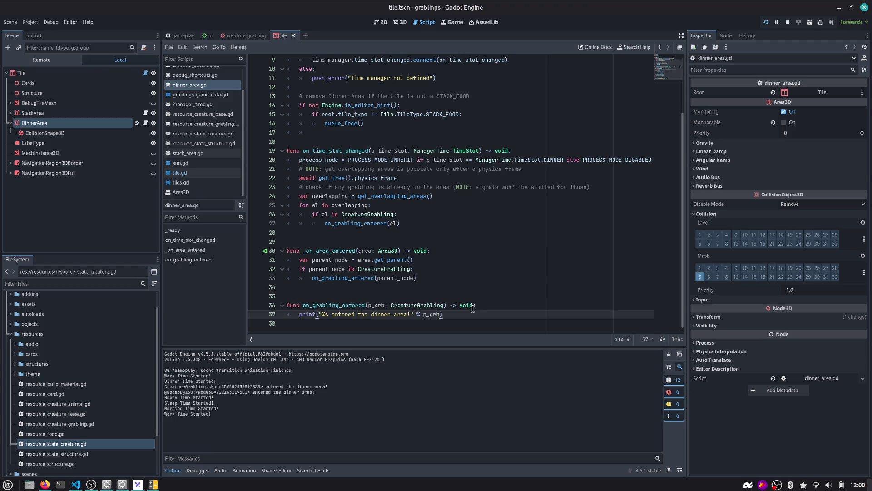
key("Return")
type("p_grb.")
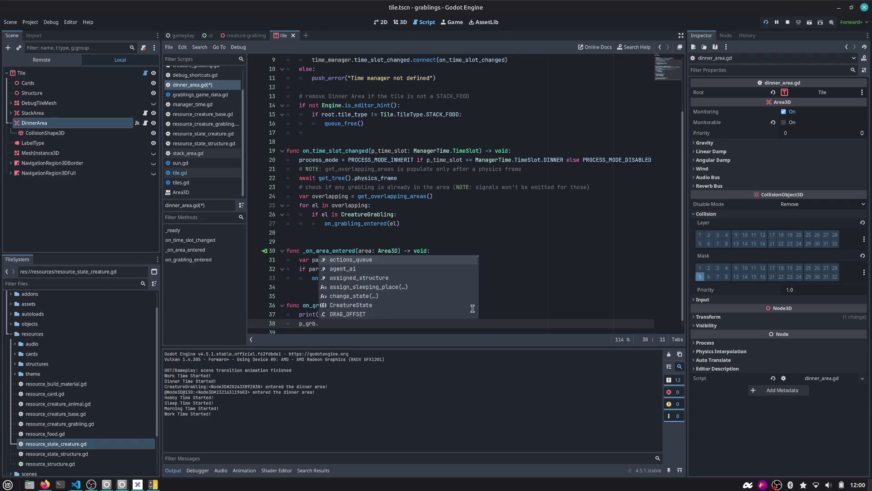
key("Down")
key("Down")
key("Down")
key("Up")
key("Up")
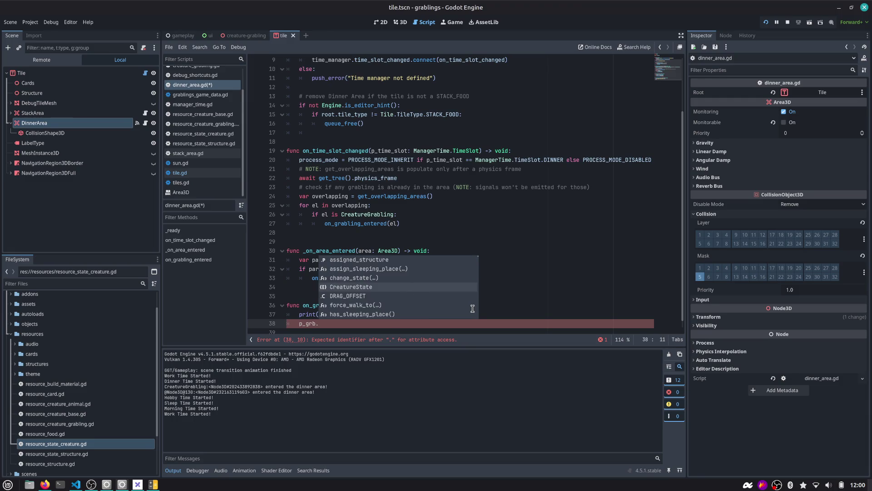
type("state")
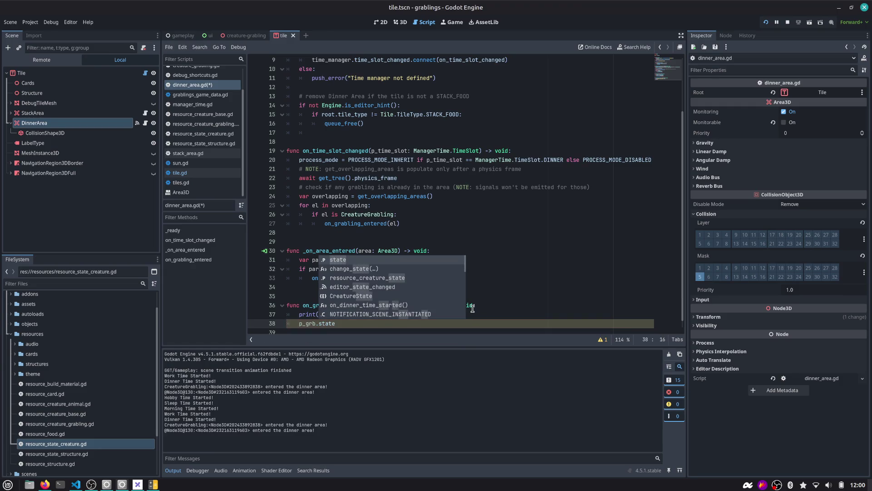
key("Return")
type(".")
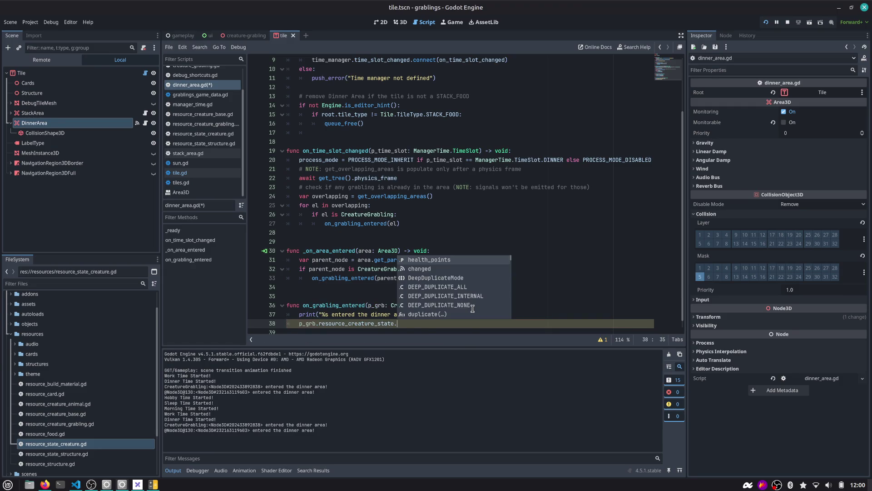
key("Return")
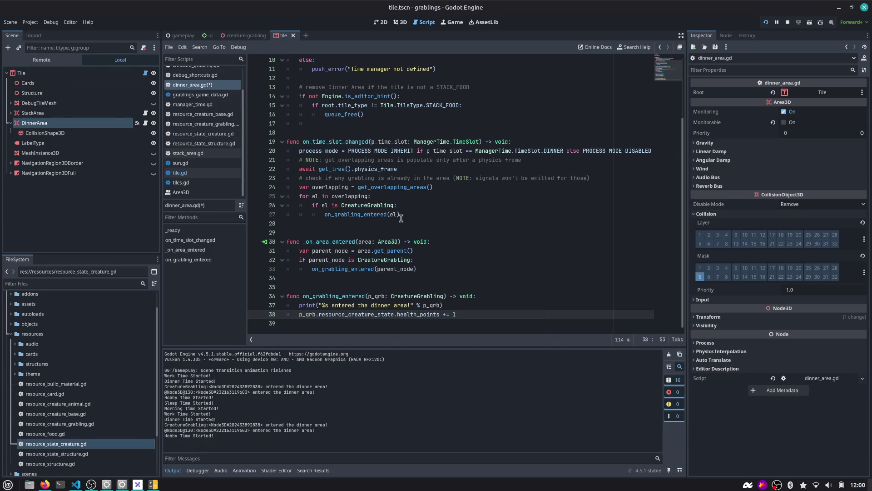
Surround it with blank lines, add a root.remove_card() call, then switch to tile.gd.
key("Up")
key("Return")
key("Down")
key("End")
key("Return")
key("Return")
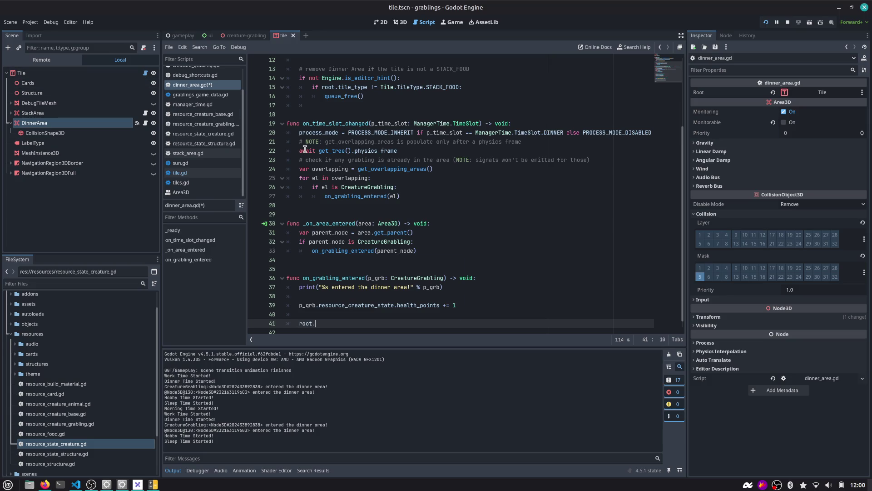
type("card")
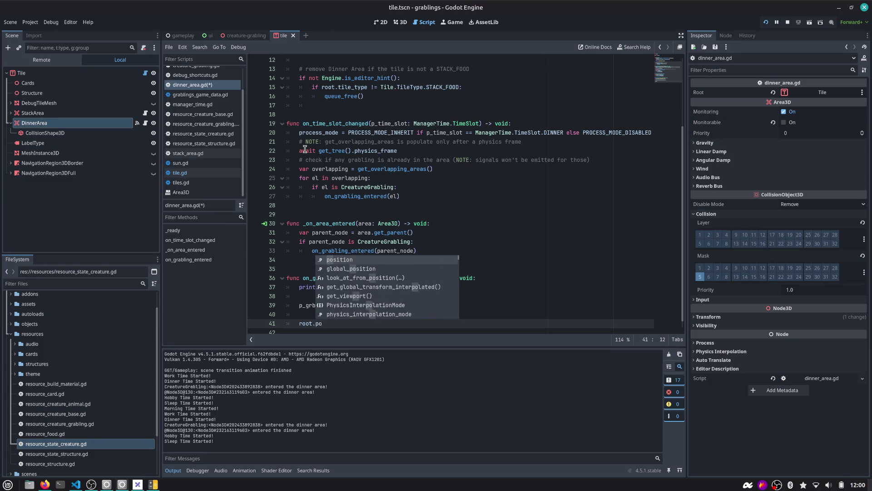
key("Down")
key("Down")
key("Down")
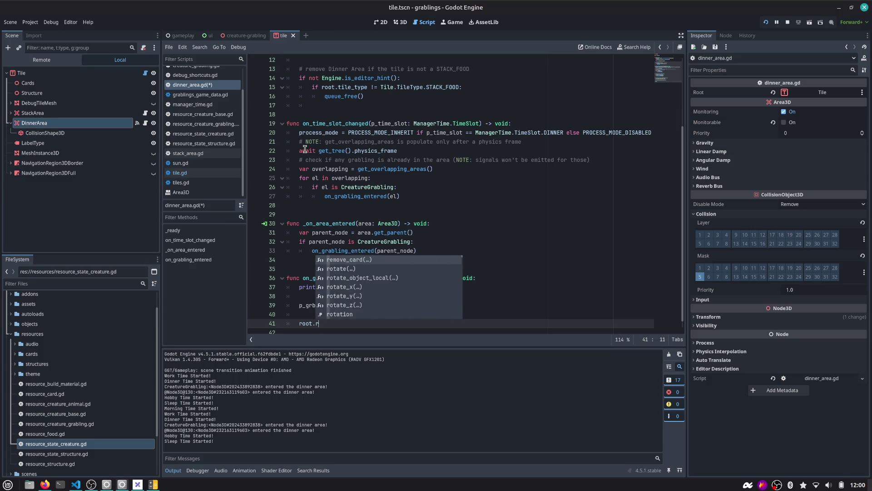
key("Return")
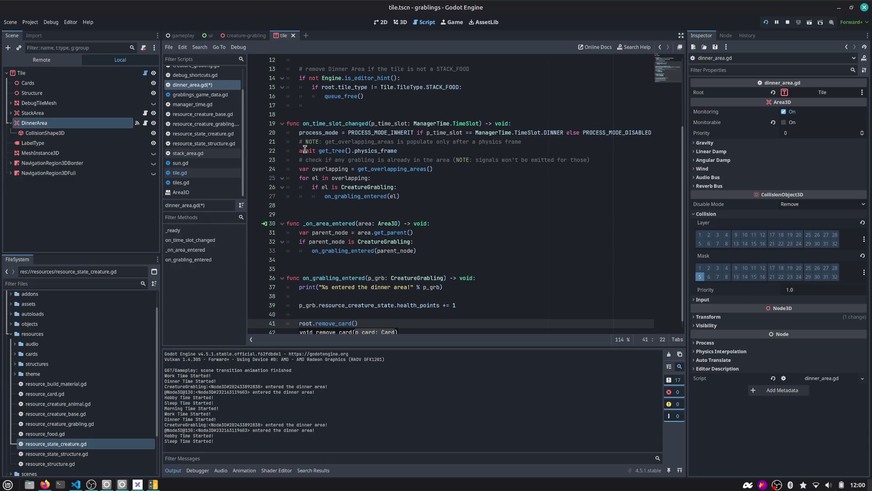
left_click(145, 73)
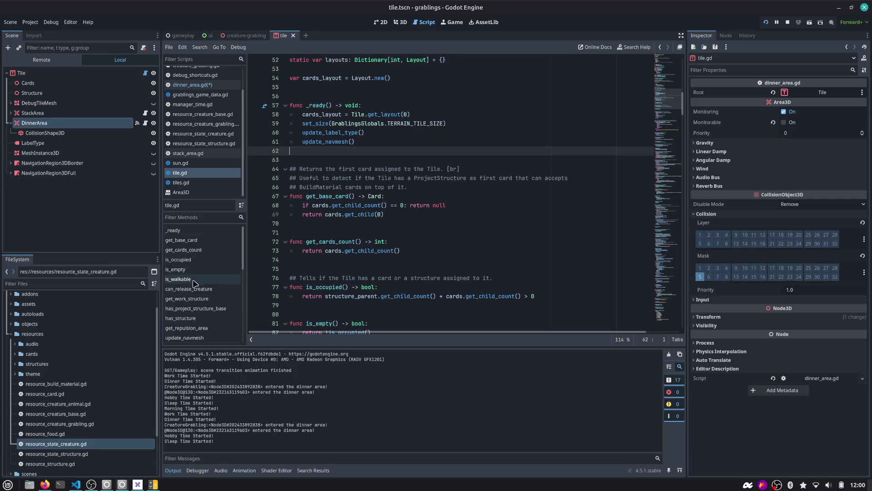
Start a 'func get_top_card()' declaration directly below get_base_card in tile.gd.
left_click(193, 241)
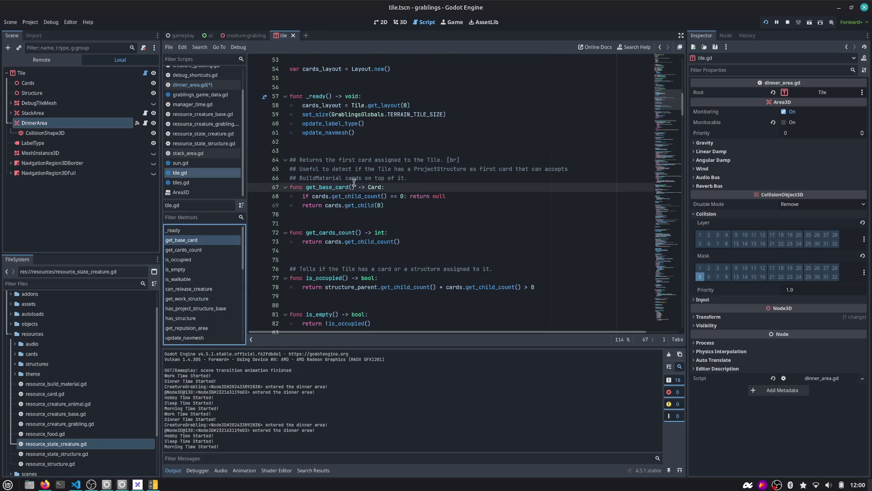
left_click(340, 216)
key("Return")
key("Return")
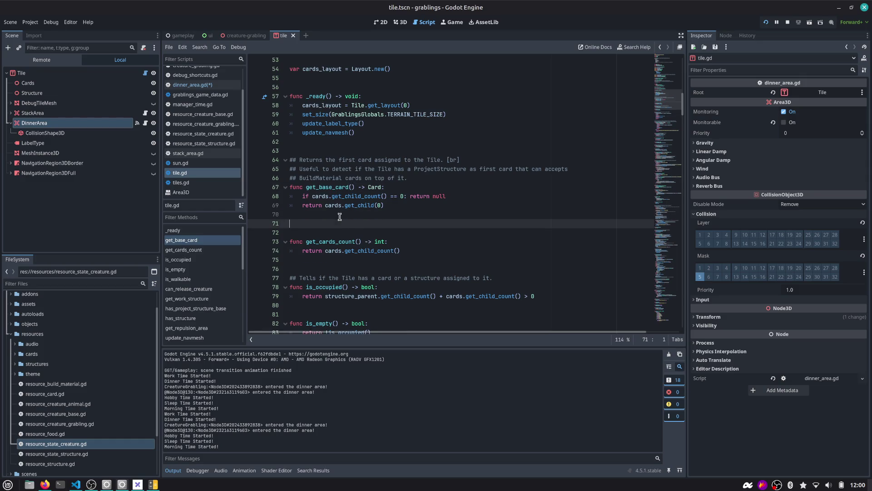
type("func get_top_card() -> Card:")
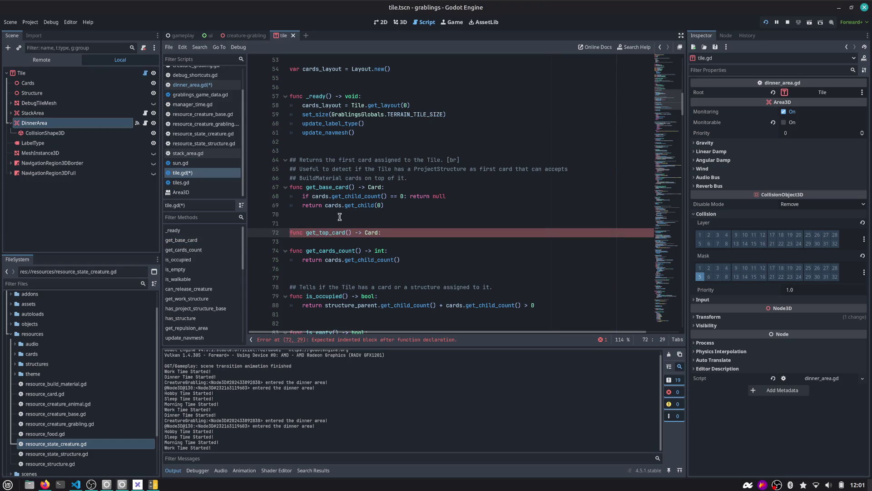
Copy get_base_card's no-cards null check into the body of get_top_card.
key("Up")
key("Up")
key("Up")
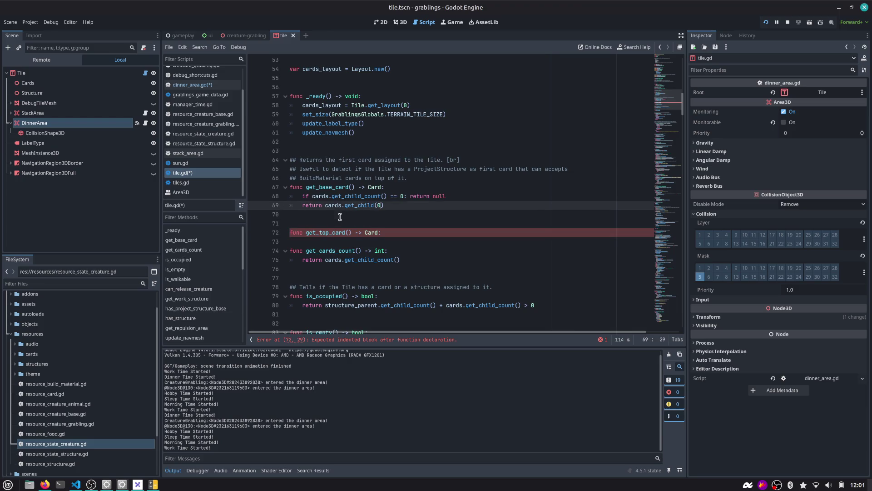
key("End")
key("shift+Home")
key("ctrl+c")
key("Down")
key("Down")
key("Down")
key("End")
key("Return")
key("ctrl+v")
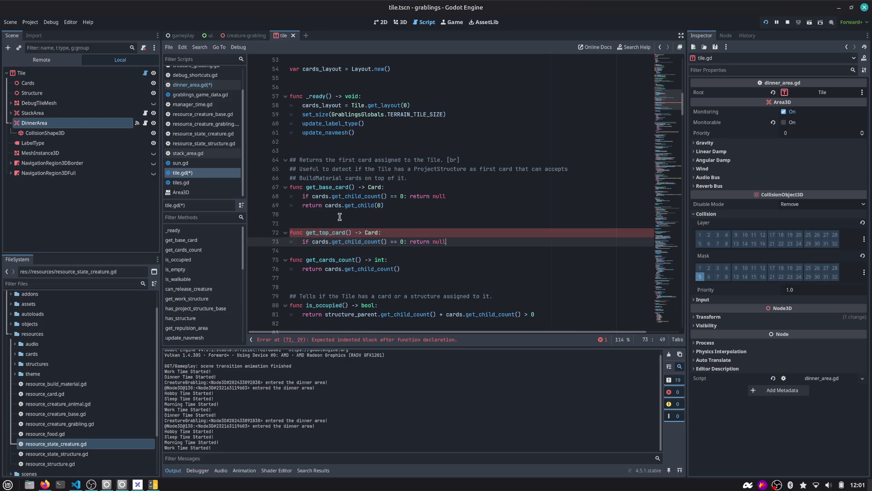
Return cards.get_child(cards.get_child_count() - 1) from get_top_card and save the scripts.
key("Return")
type("return cards.get_chi")
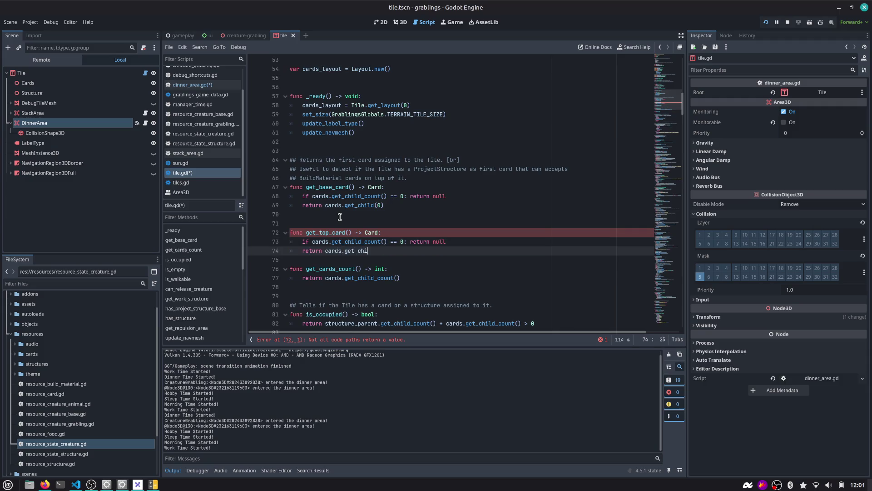
key("Return")
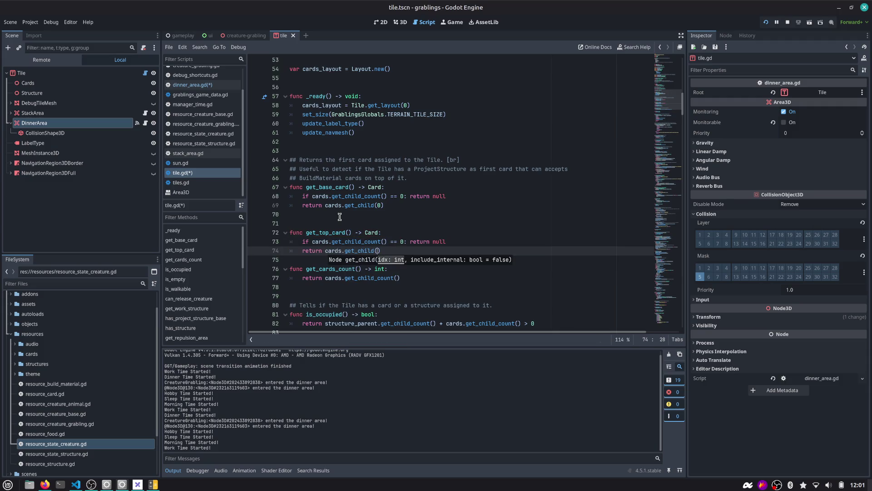
type("ds.")
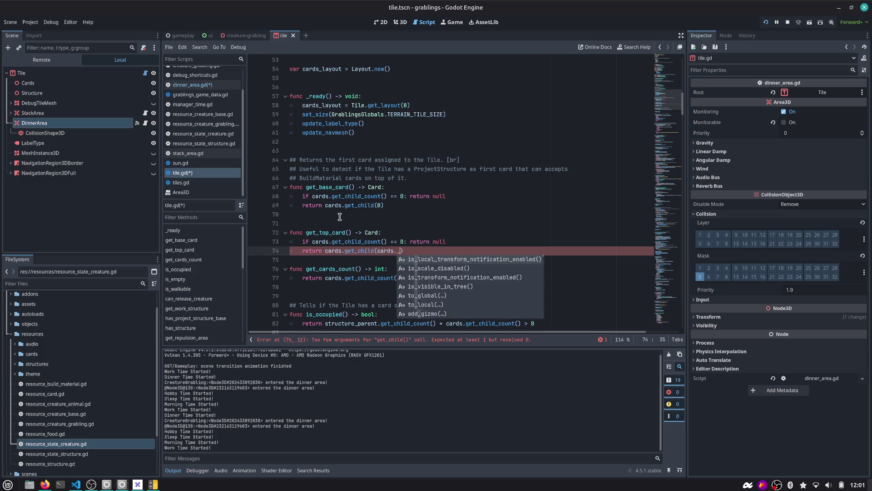
type("get_chil")
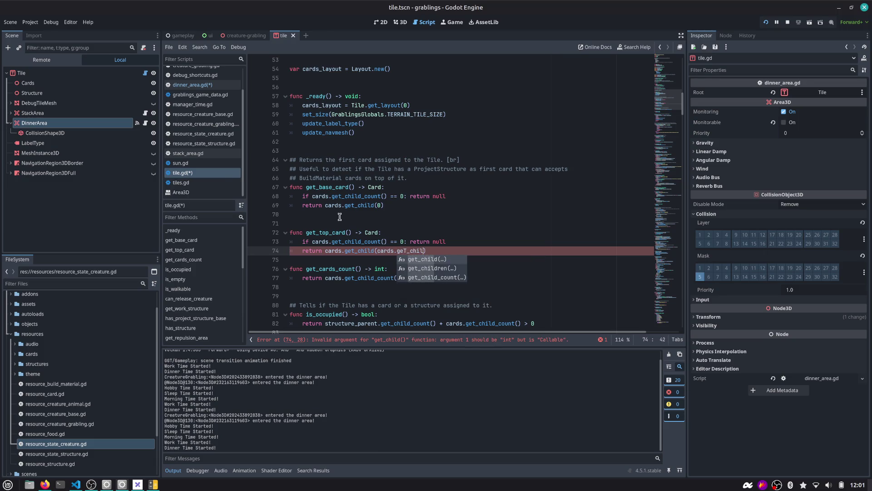
key("Down")
key("Return")
key("BackSpace")
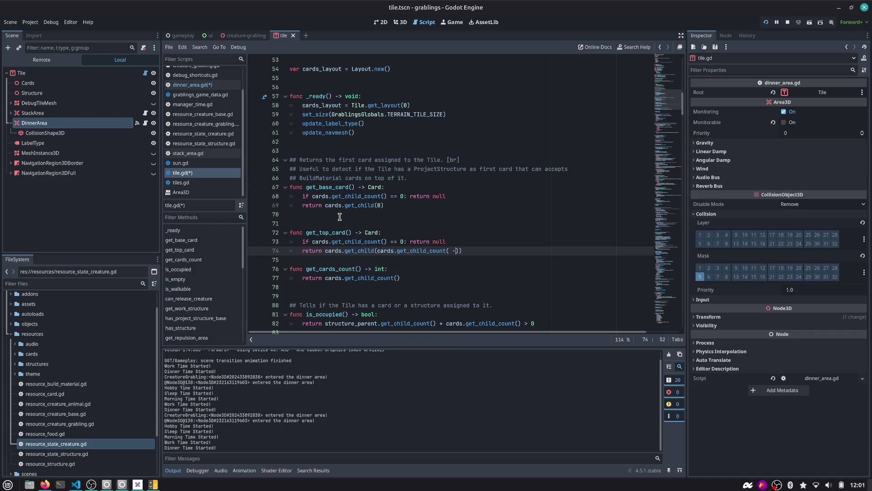
key("Return")
key("ctrl+s")
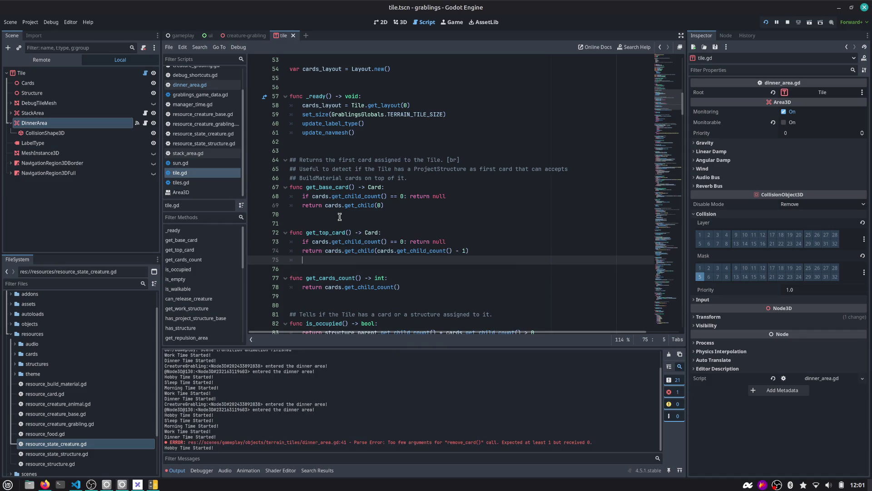
double_click(335, 233)
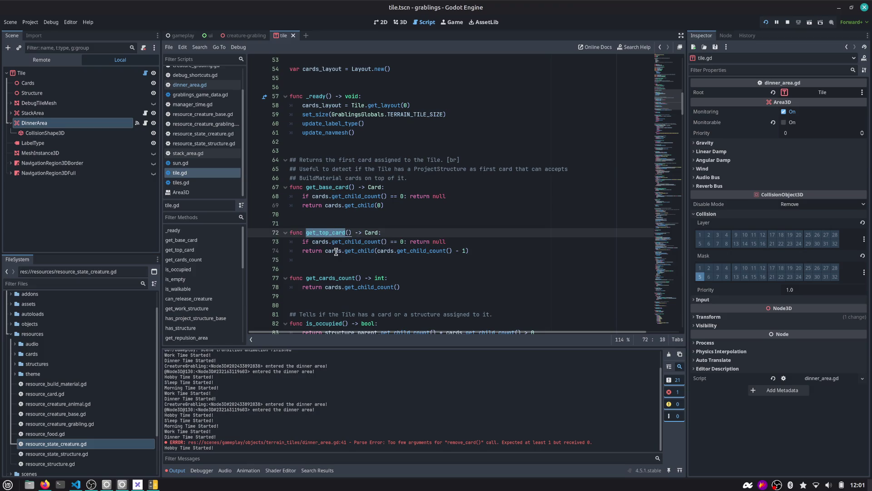
Scroll down through tile.gd to reach the remove_card function.
scroll(336, 251, "down", 2)
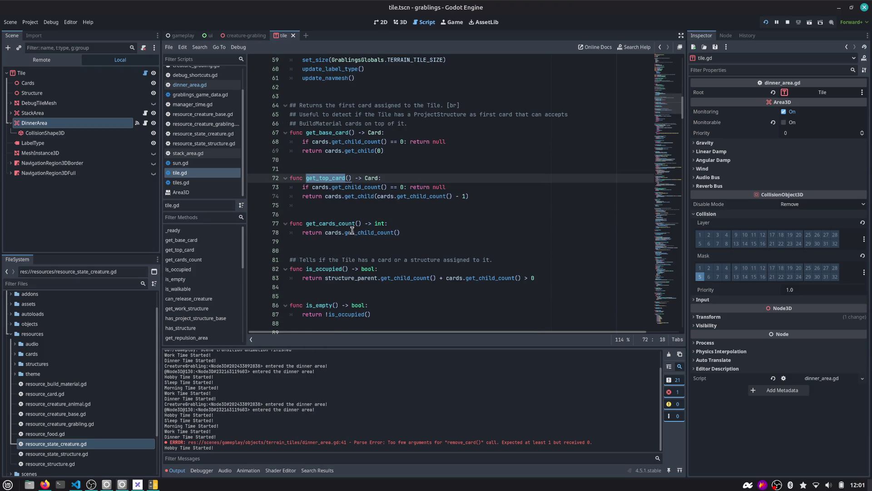
scroll(432, 198, "down", 2)
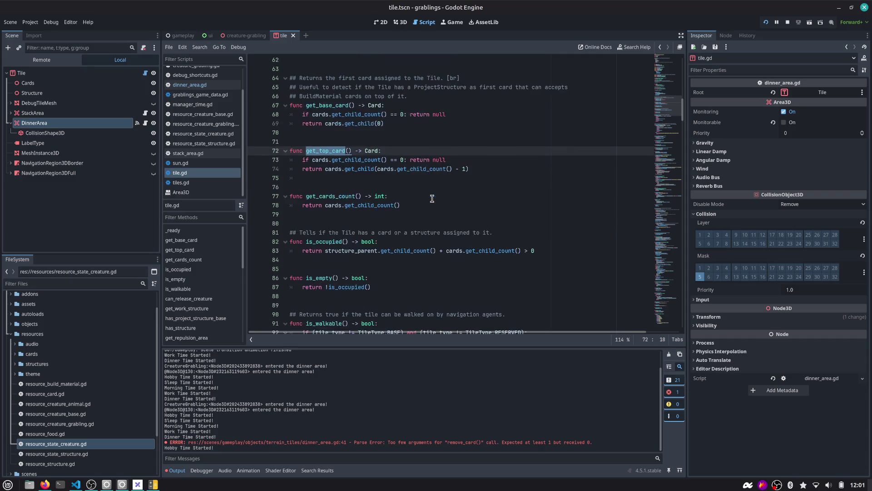
scroll(383, 172, "down", 2)
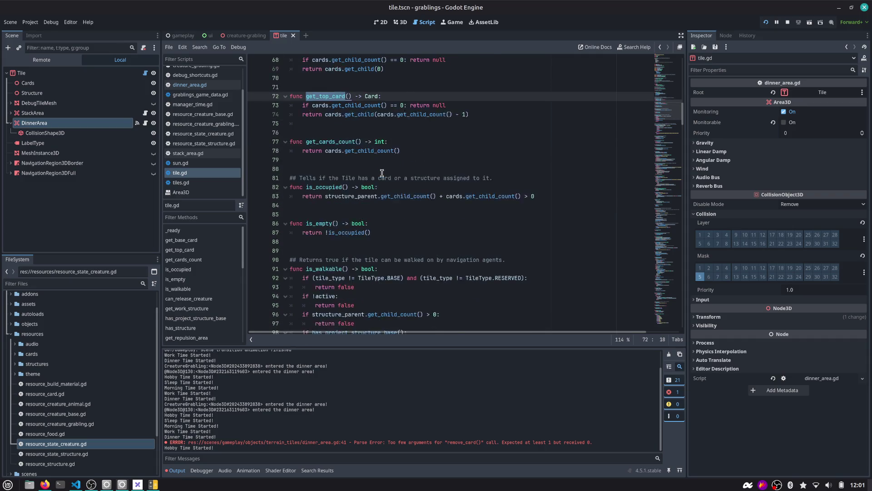
scroll(365, 192, "up", 3)
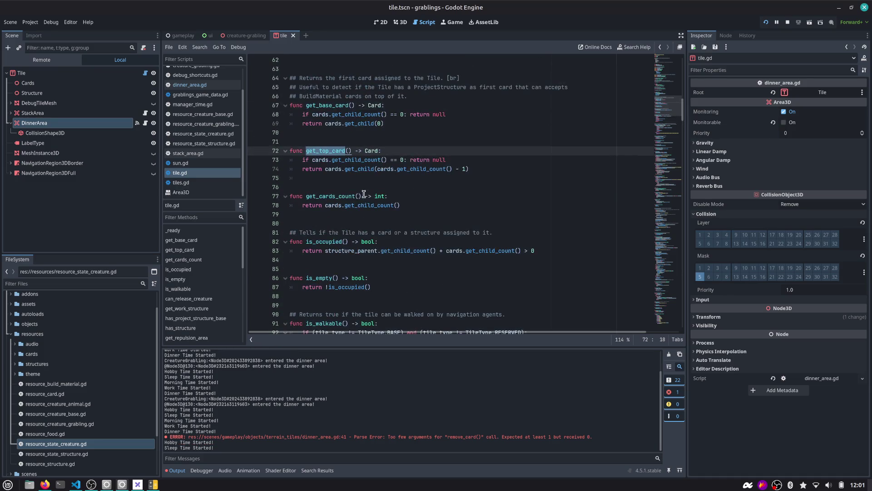
scroll(326, 251, "down", 8)
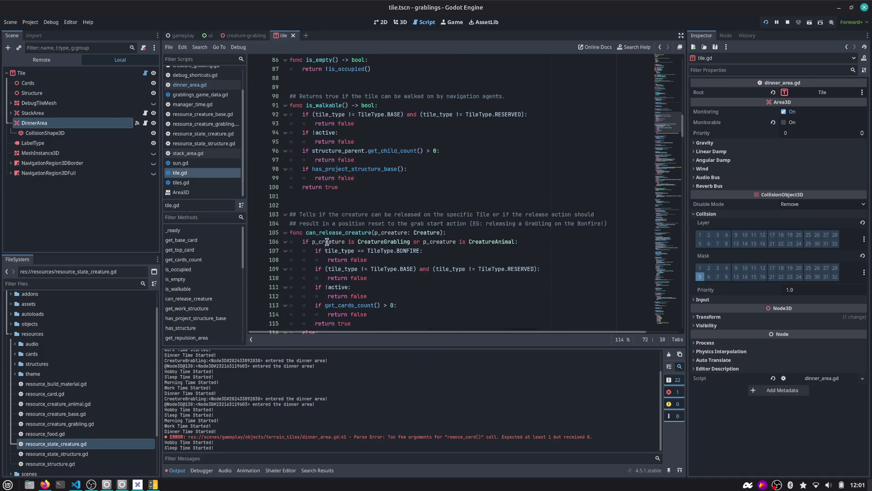
scroll(326, 242, "down", 8)
scroll(324, 214, "down", 8)
scroll(331, 209, "down", 11)
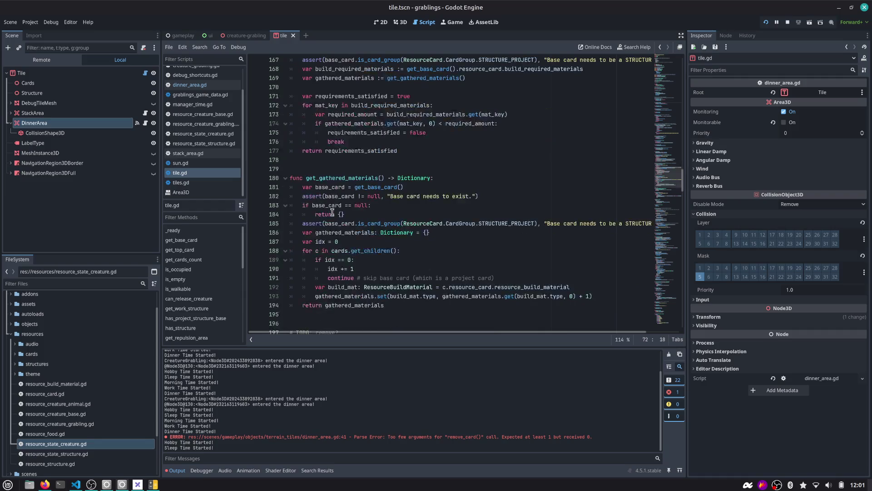
scroll(332, 212, "down", 9)
double_click(323, 241)
scroll(329, 227, "down", 7)
scroll(335, 221, "down", 11)
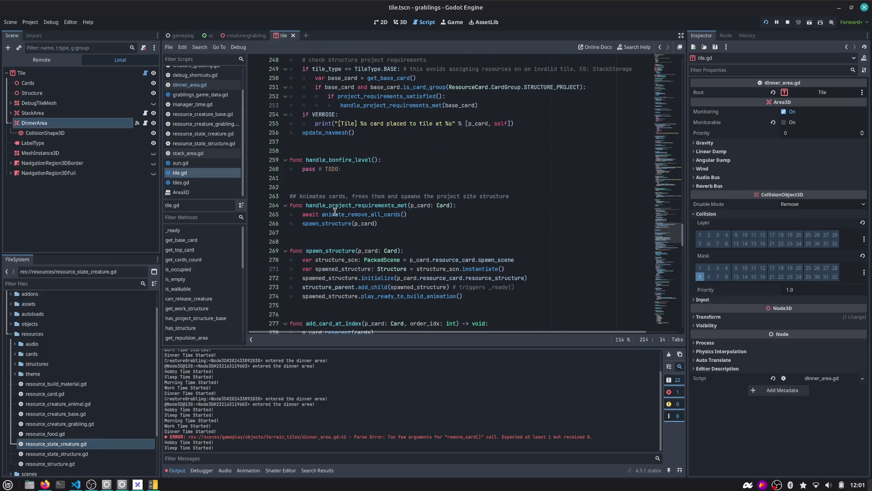
scroll(336, 209, "down", 9)
scroll(335, 224, "down", 1)
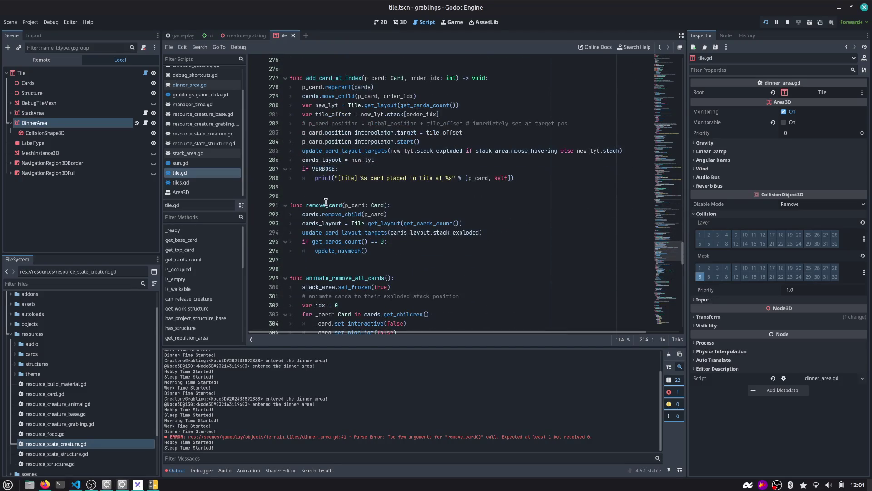
scroll(333, 226, "down", 1)
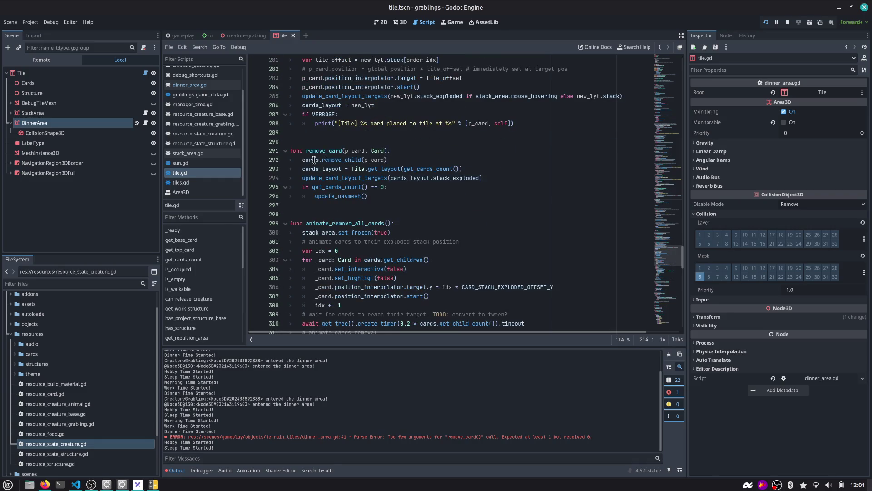
Review remove_card's card removal, layout update, empty-stack check and update_navmesh lines.
left_click_drag(312, 160, 393, 160)
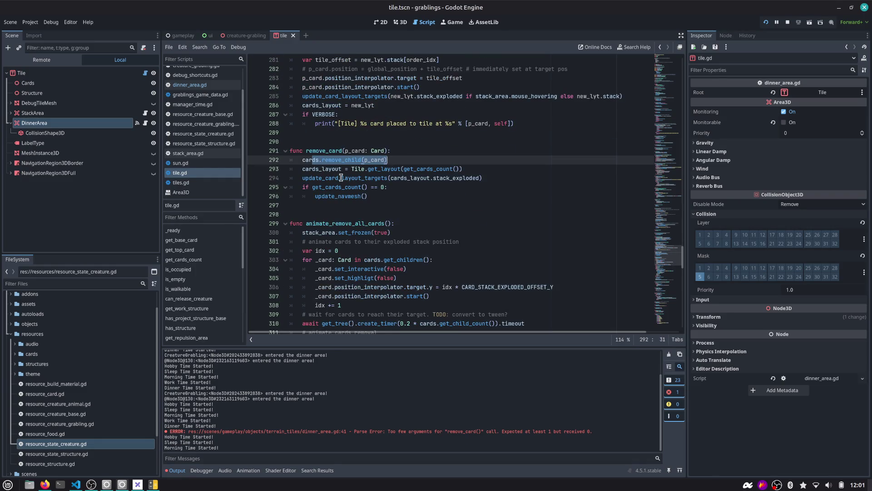
left_click_drag(310, 169, 469, 170)
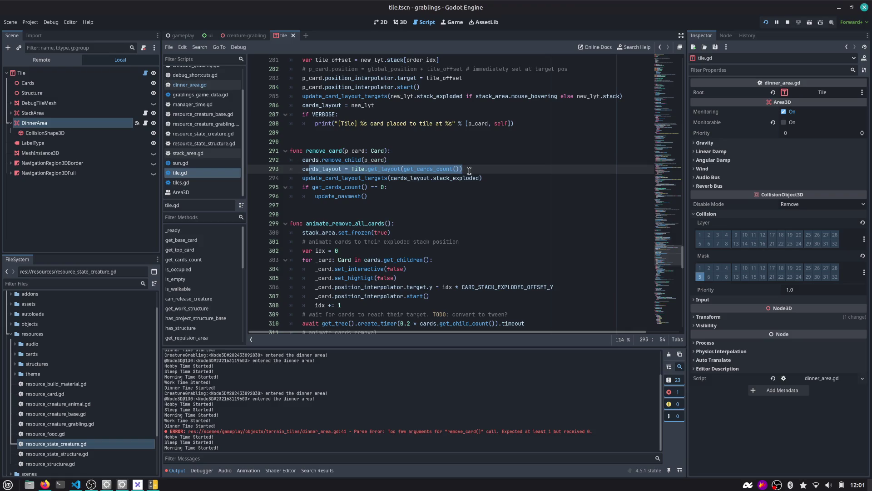
mouse_move(316, 178)
left_mouse_down()
mouse_move(432, 178)
mouse_move(474, 189)
left_mouse_up()
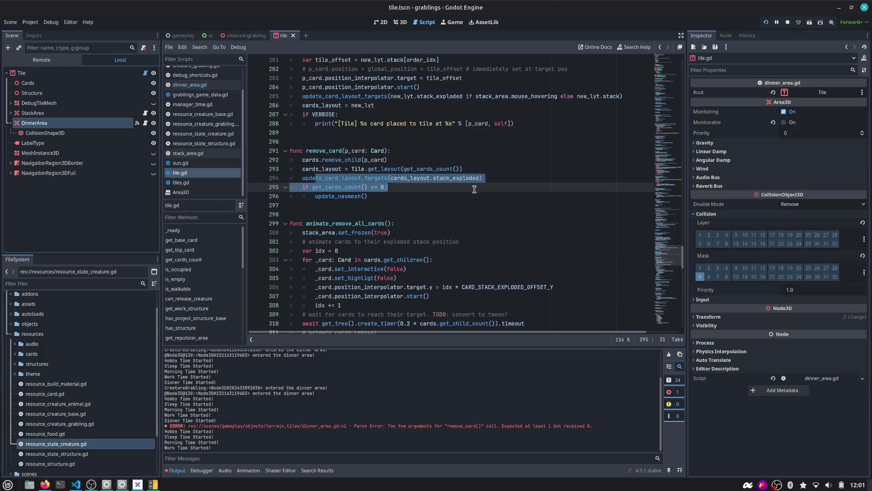
double_click(346, 196)
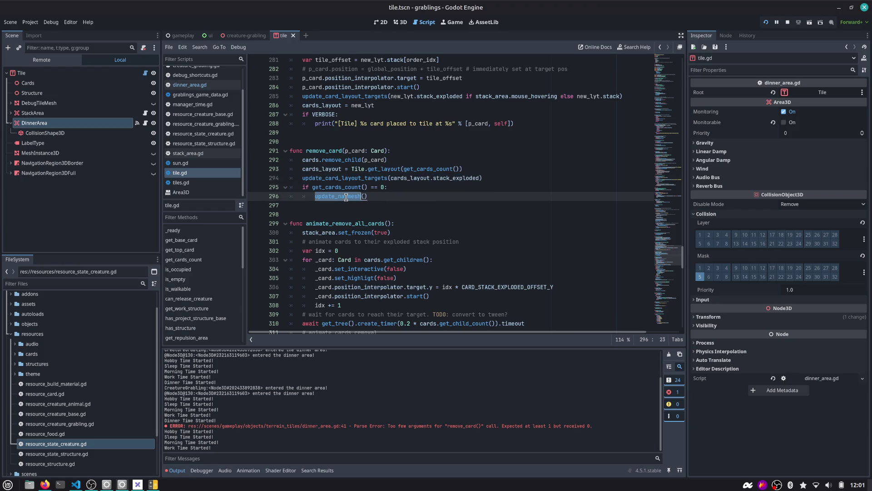
mouse_move(346, 187)
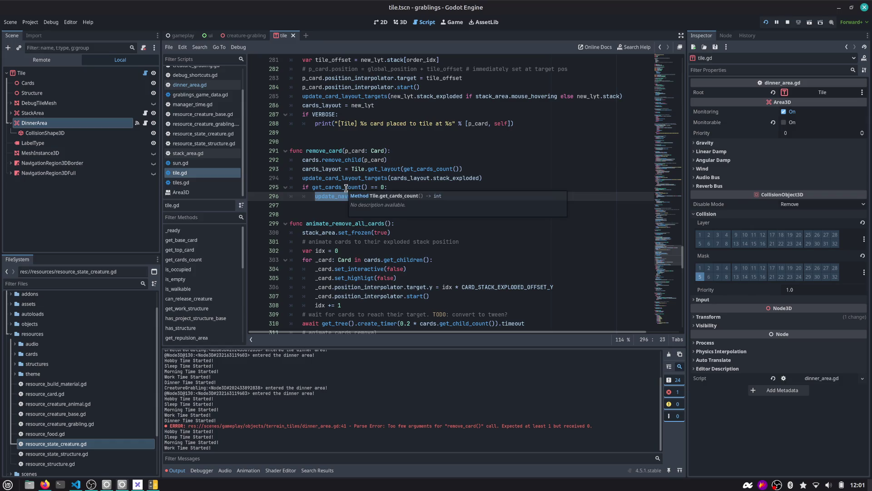
left_click(394, 196)
type("()")
left_click_drag(395, 195, 262, 172)
left_click(304, 206)
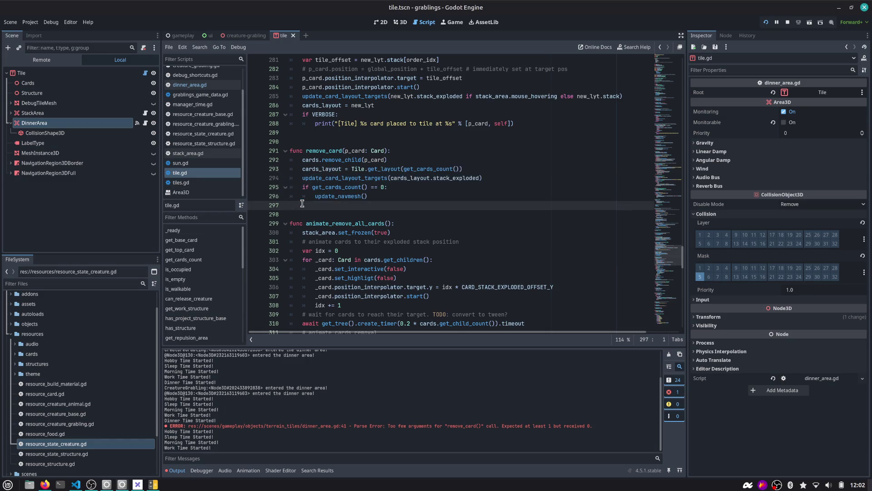
Create pop_card below remove_card containing the pasted layout and navmesh update lines.
key("Return")
key("Return")
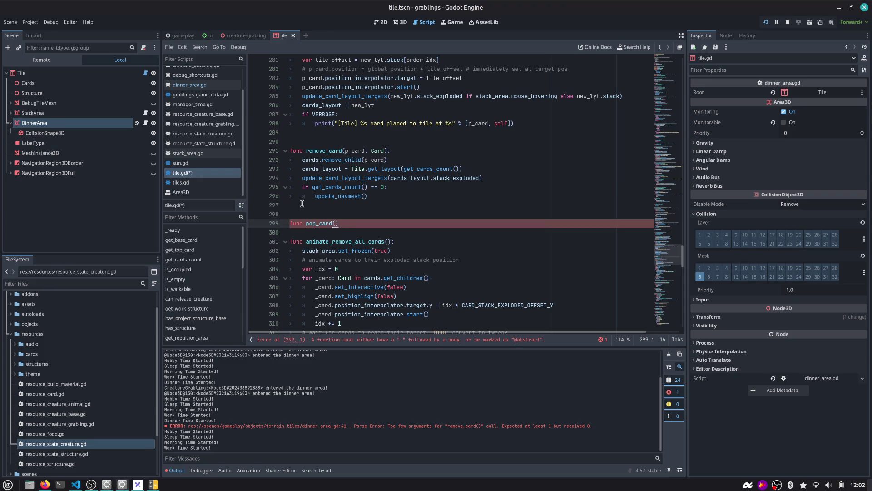
key("Return")
key("Up")
key("Up")
key("Up")
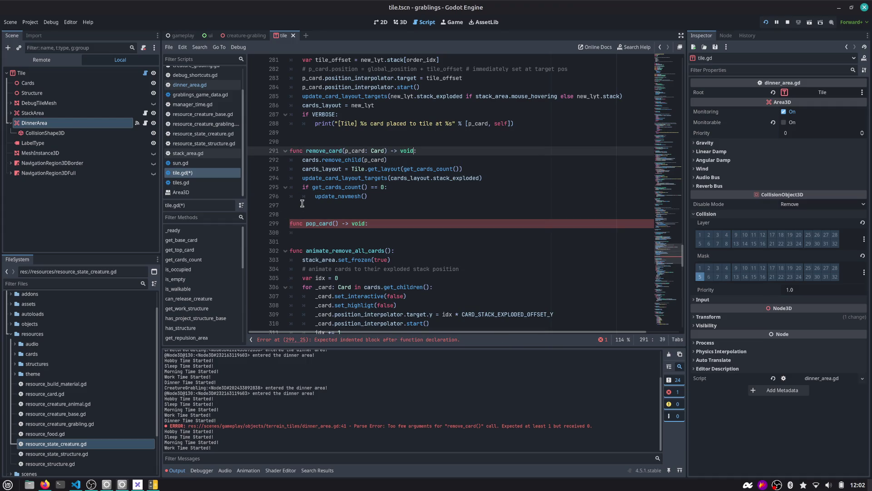
key("Down")
key("Down")
key("Down")
key("ctrl+v")
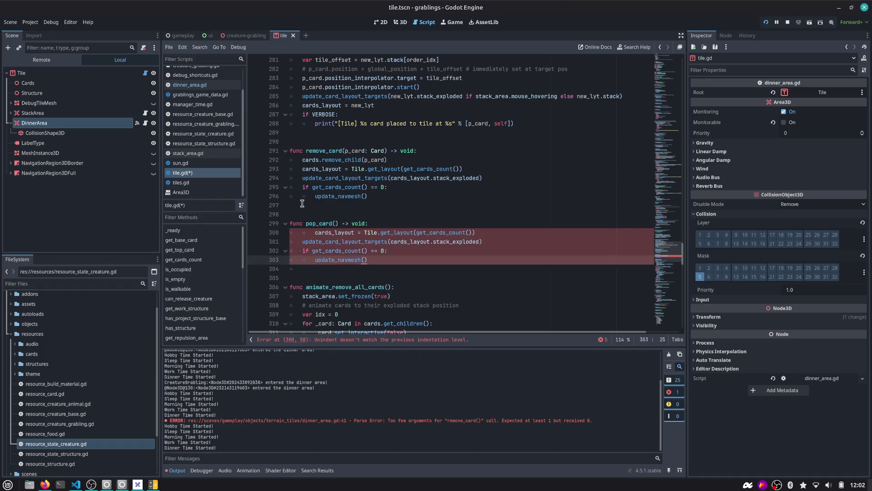
key("Up")
key("Up")
key("Up")
key("shift+Tab")
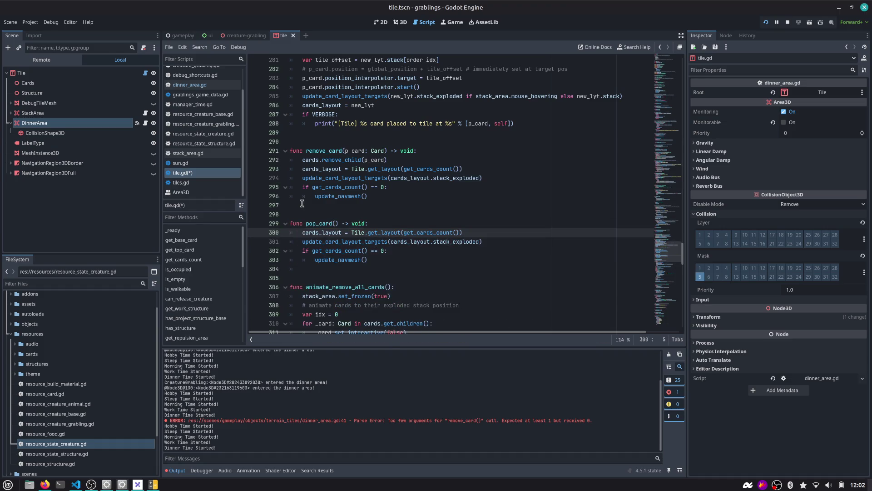
key("ctrl+shift+Right")
key("ctrl+shift+Right")
key("ctrl+shift+Right")
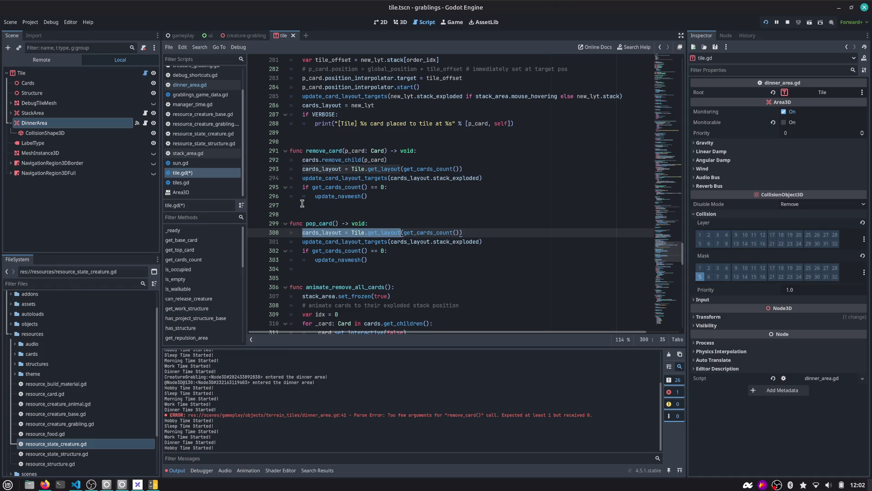
Begin pop_card with 'var top_card = get_top_card()'.
key("Up")
key("Return")
type("cards.get_top")
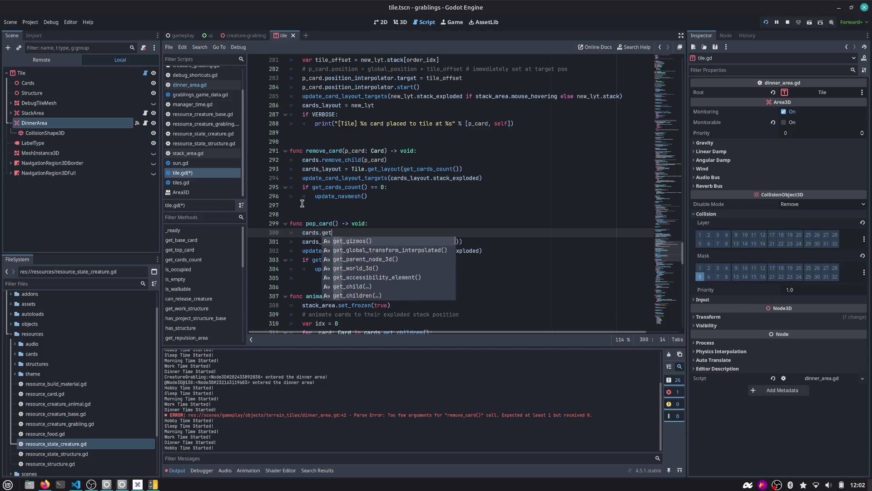
key("ctrl+BackSpace")
key("ctrl+BackSpace")
key("ctrl+BackSpace")
type("get_top")
key("Return")
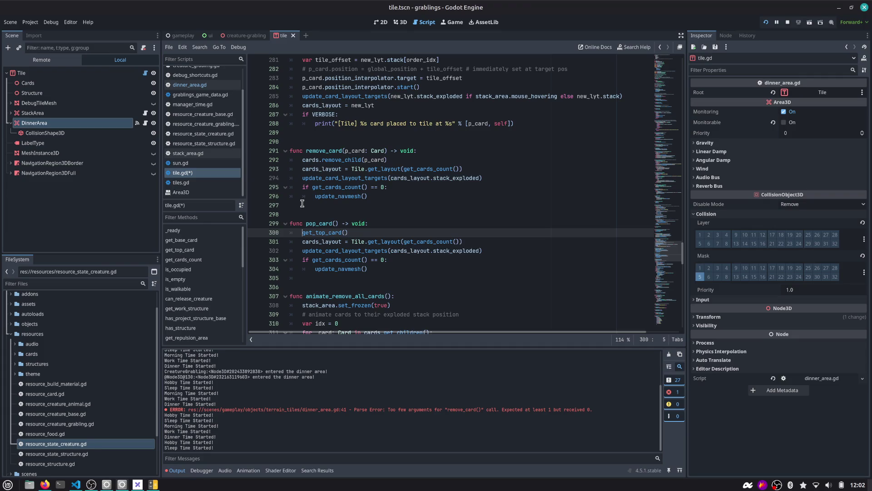
type("var top_card =")
key("End")
key("Return")
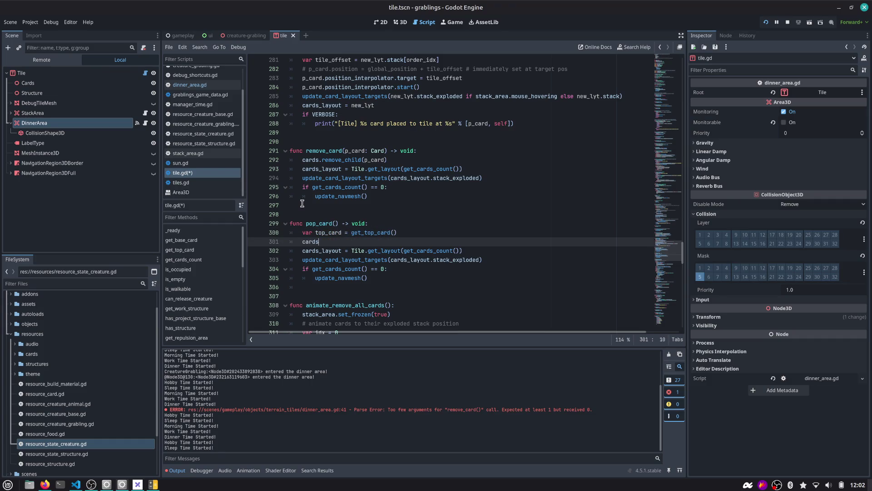
Remove top_card from cards, free it with queue_free, and save tile.gd.
type("s.remo")
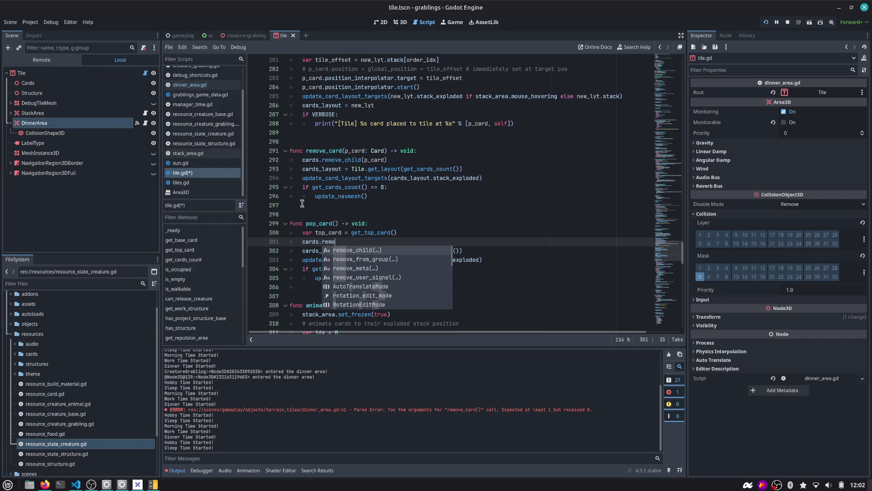
key("Return")
type("ard")
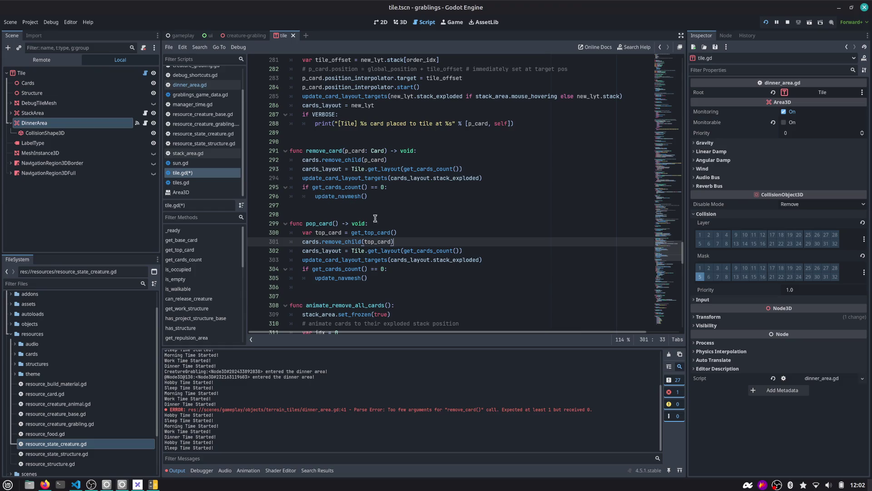
key("Return")
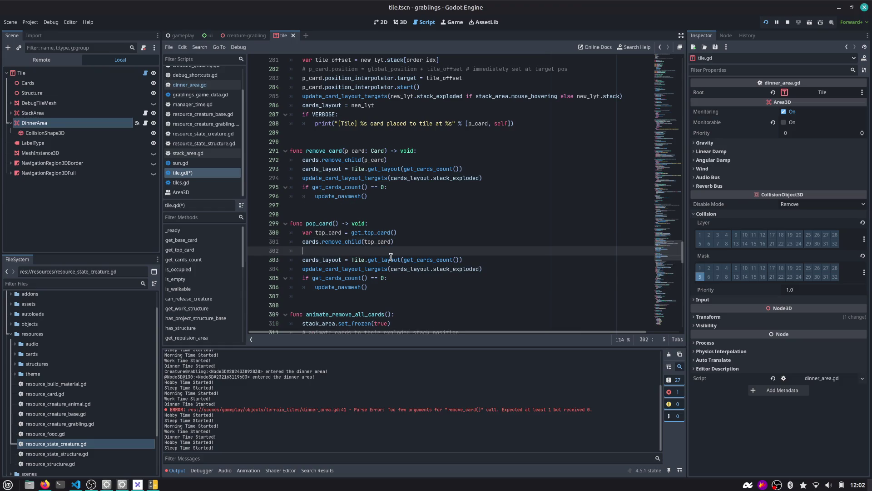
type("_card.queu")
key("Down")
key("Return")
key("ctrl+s")
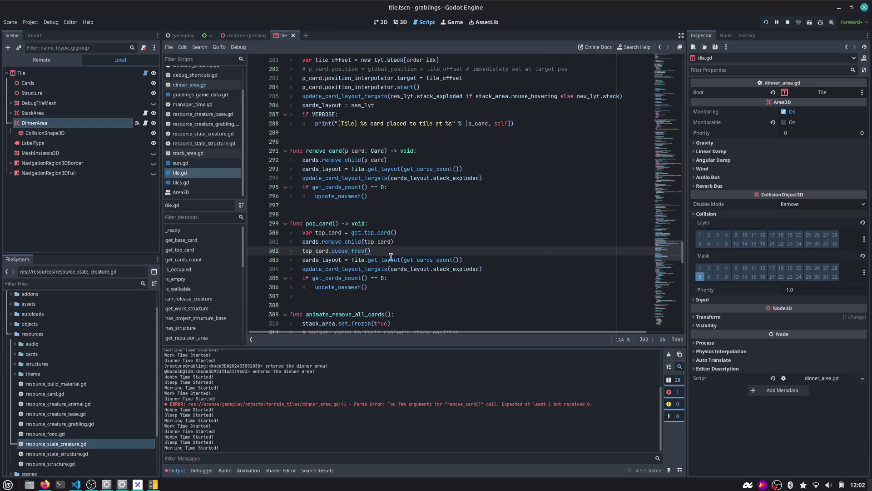
Select the remove_card function name to look up where it is called.
scroll(352, 250, "down", 2)
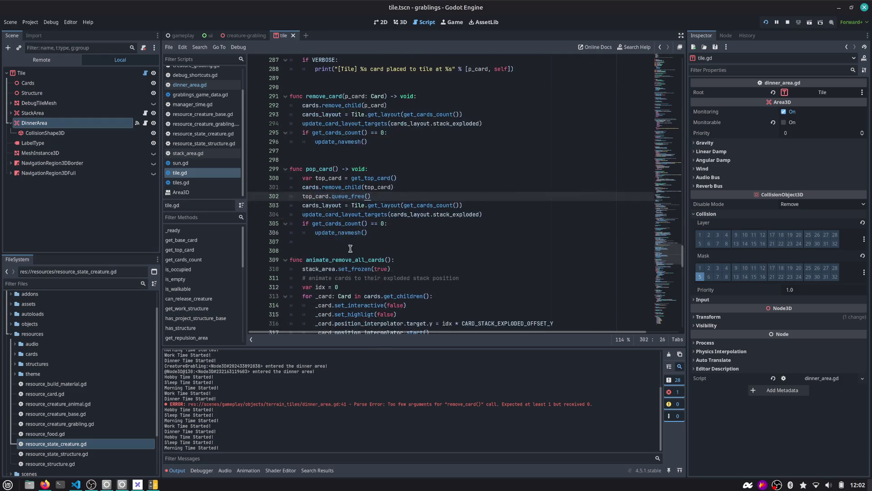
double_click(345, 233)
double_click(334, 223)
double_click(307, 96)
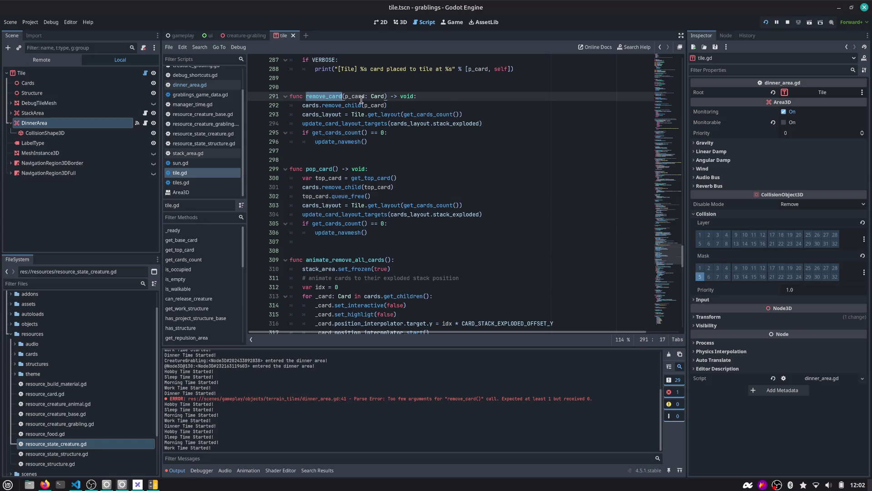
Search the project for 'remove_card(' and replace dinner_area.gd's call with pop_card, then save.
key("ctrl+shift+f")
type("(")
key("Return")
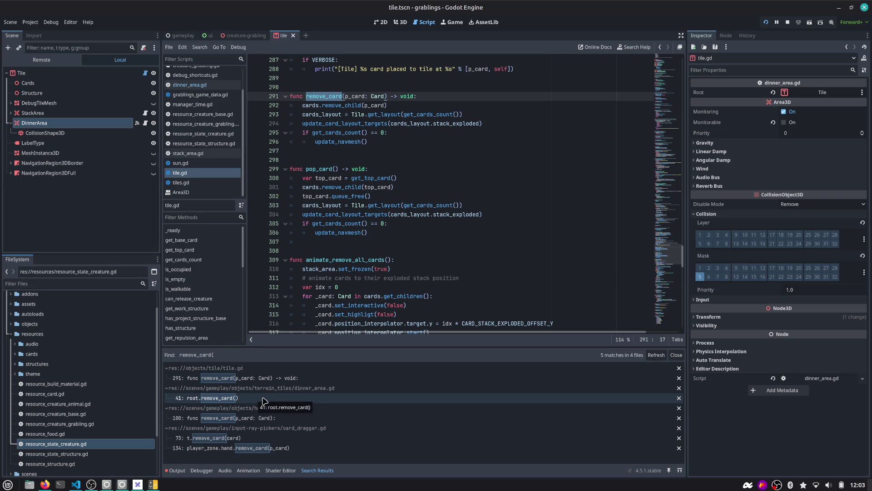
left_click(265, 401)
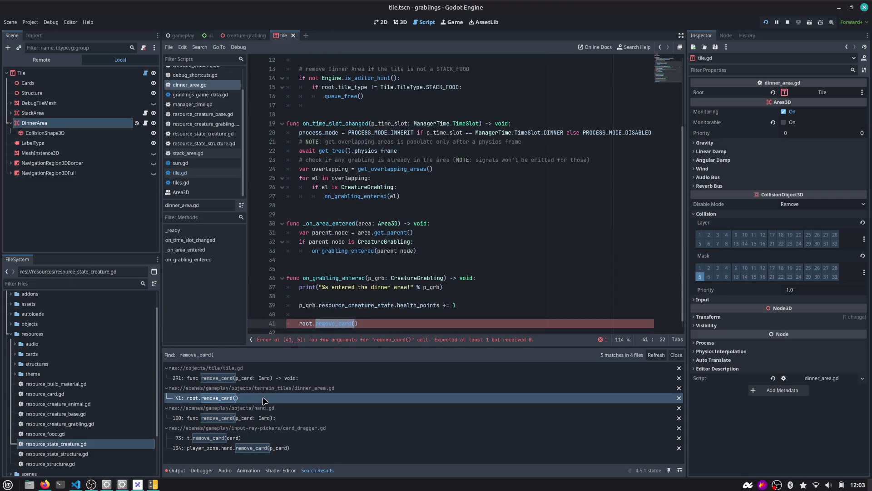
scroll(332, 314, "down", 1)
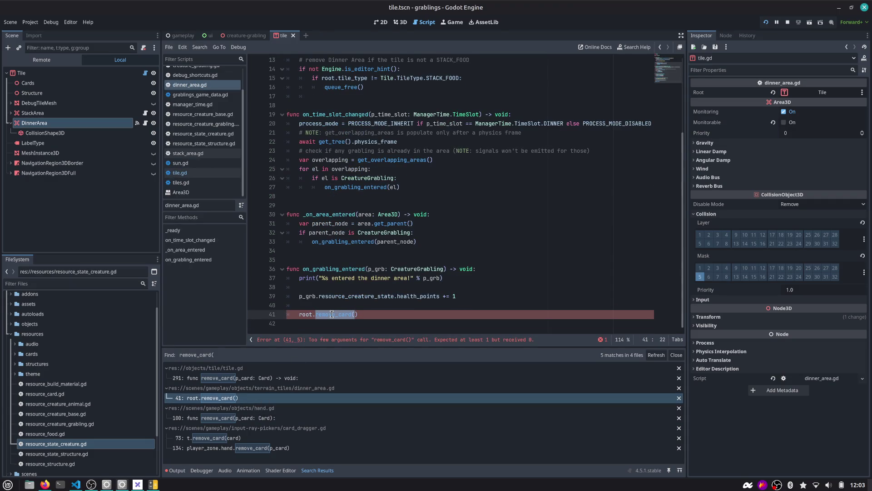
mouse_move(336, 314)
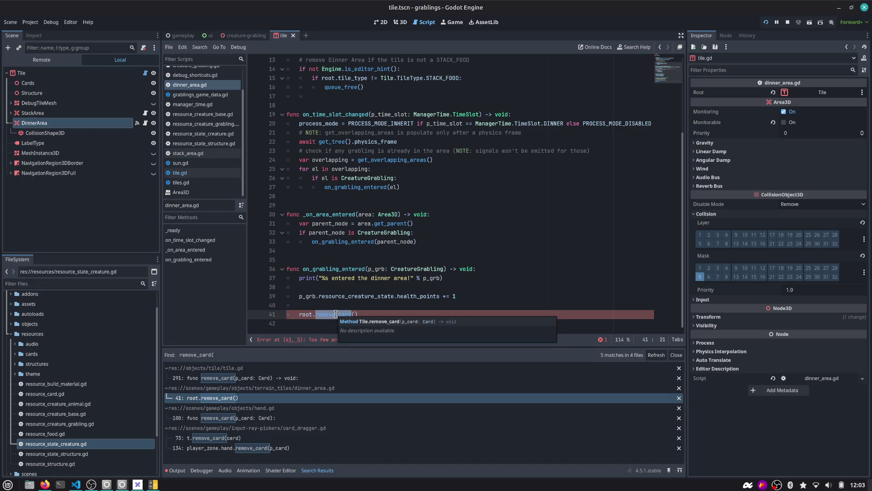
key("Delete")
key("Delete")
key("Delete")
key("Return")
key("ctrl+s")
Change pop_card's return type to Card and cut the line that frees the card.
left_click(326, 315, "ctrl")
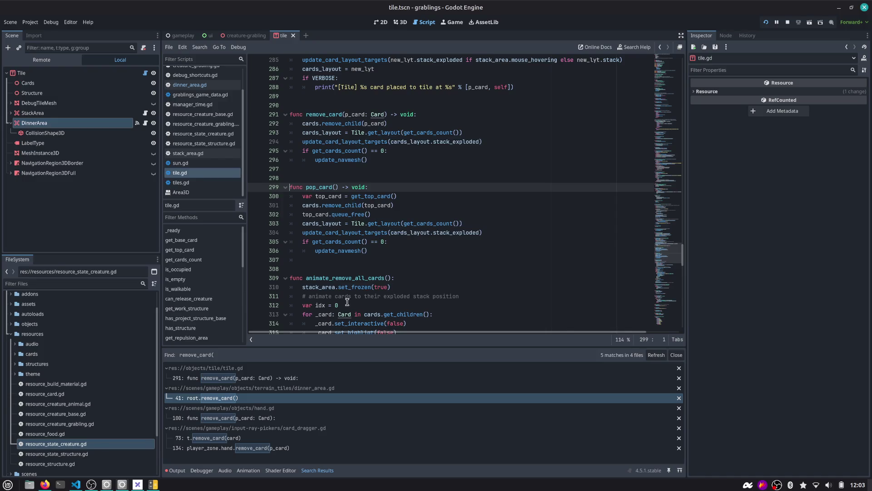
double_click(352, 187)
type("Card")
key("Down")
key("Down")
key("Down")
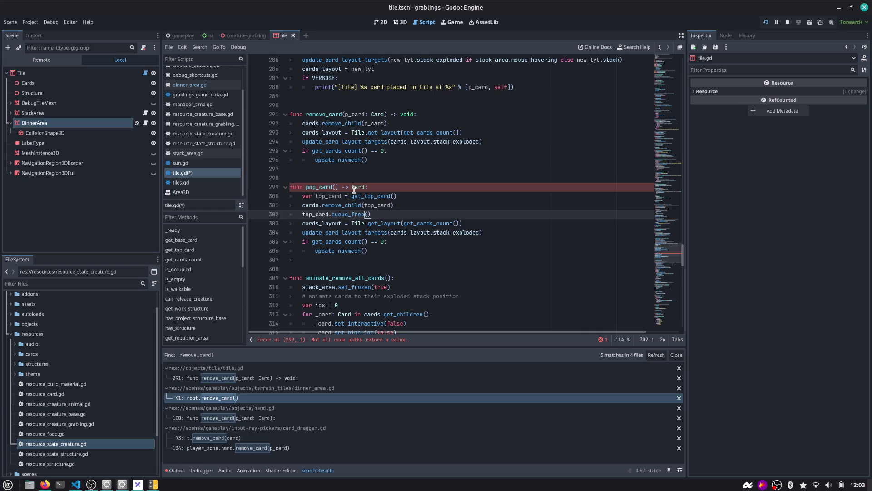
key("shift+End")
key("ctrl+x")
key("Down")
key("Down")
key("Down")
Add 'return top_card' at the end of pop_card and remove the stray lines above it.
type("r")
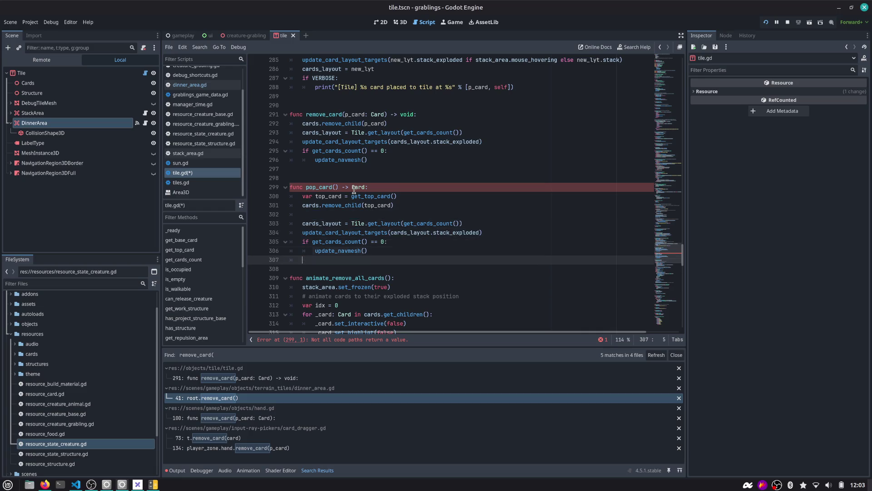
type("etrun")
type("rn")
type("rd")
key("Home")
key("Return")
key("Up")
key("Up")
Clear the leftover comment and blank line after the return, and save tile.gd.
key("Up")
key("Up")
key("Up")
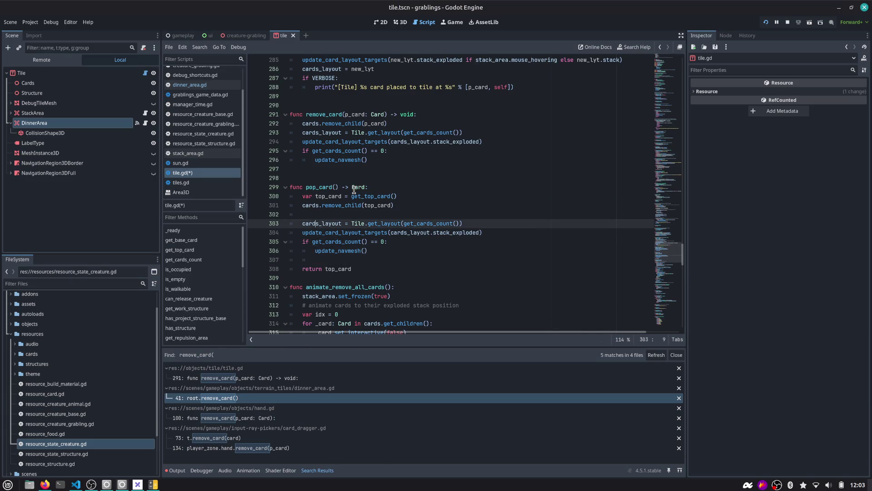
key("Home")
key("BackSpace")
key("BackSpace")
key("Down")
key("Down")
key("Down")
key("ctrl+x")
double_click(338, 251)
left_click(342, 257)
type("#")
key("Return")
key("Up")
key("End")
key("BackSpace")
key("ctrl+s")
left_click(317, 190)
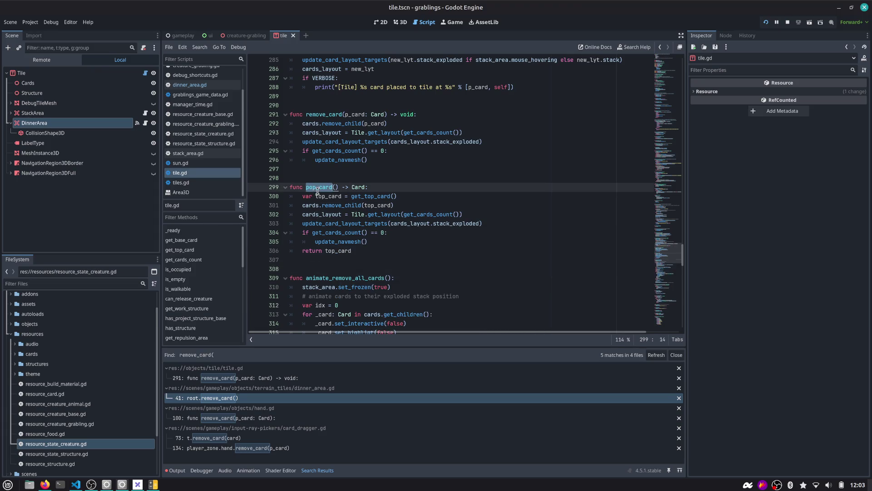
key("Up")
key("Up")
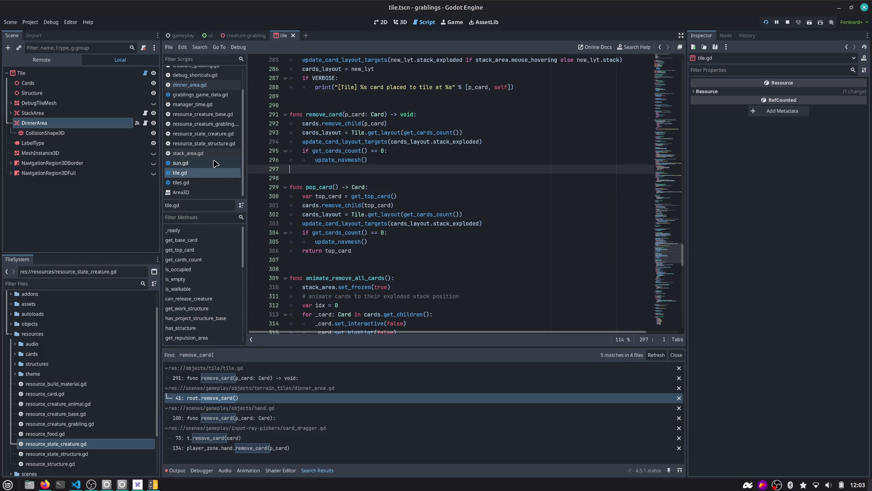
In dinner_area.gd, store root.pop_card() in popped_card and add popped_card.queue_free() after it.
left_click(190, 84)
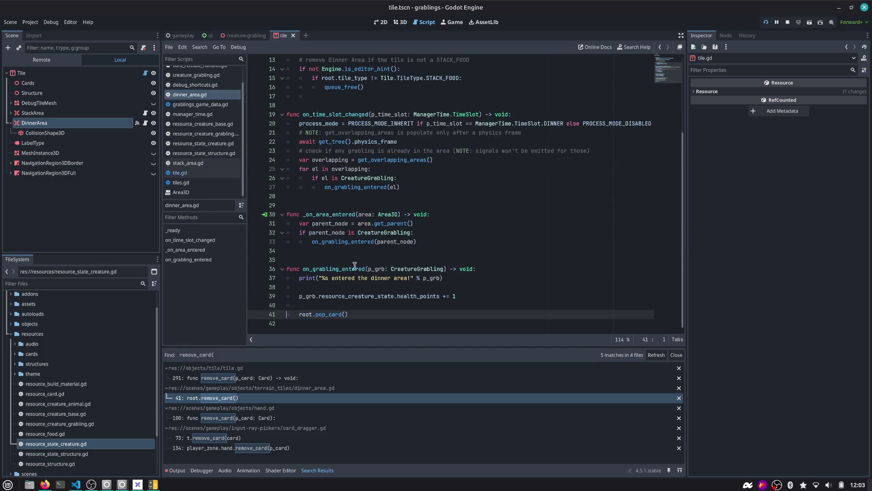
left_click(299, 314)
type("var popped_card =")
key("End")
key("Return")
key("Return")
type(".queue")
key("Down")
key("Return")
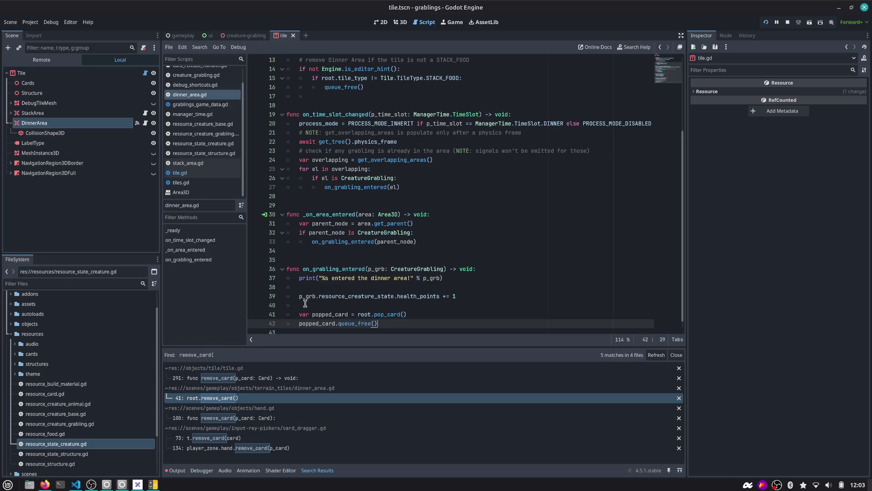
Inspect the health_points increment line below the pop_card call.
left_click(306, 303)
scroll(305, 279, "down", 1)
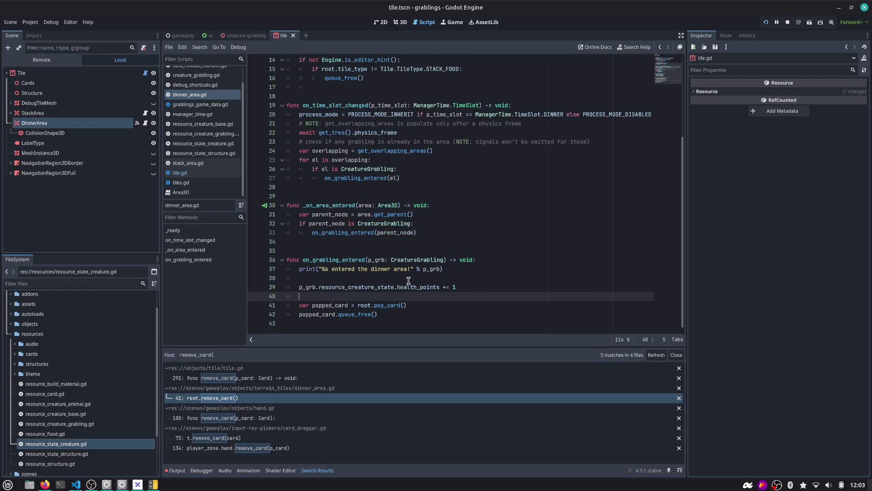
left_click(412, 286)
double_click(413, 286)
left_click(456, 288)
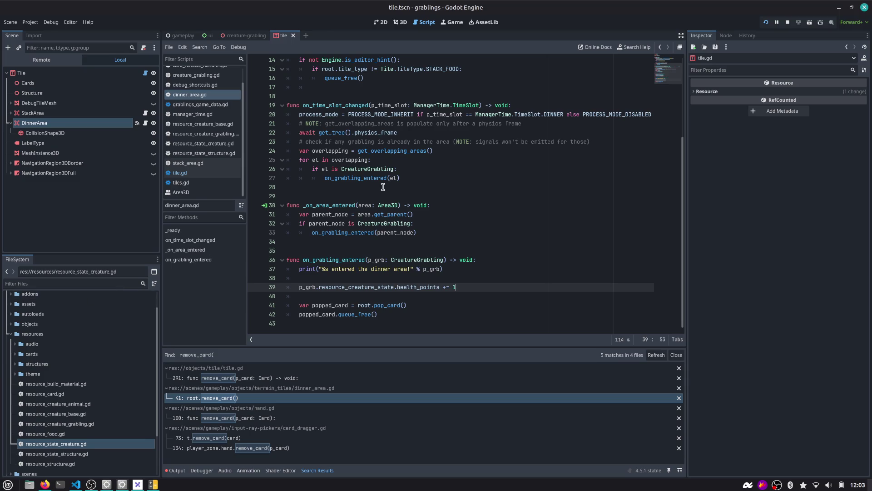
Read the Time mechanic roadmap issue in the browser, then switch to VS Code's manager_time.gd.
key("alt+Tab")
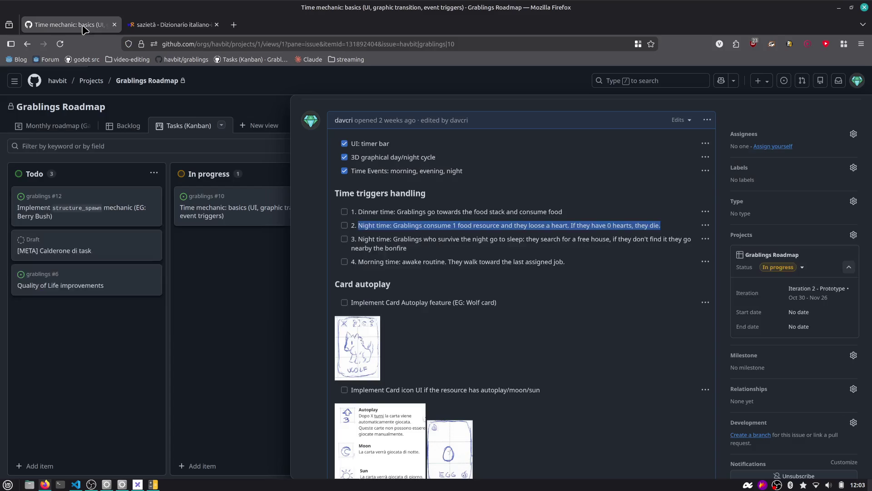
left_click(68, 25)
scroll(405, 233, "down", 3)
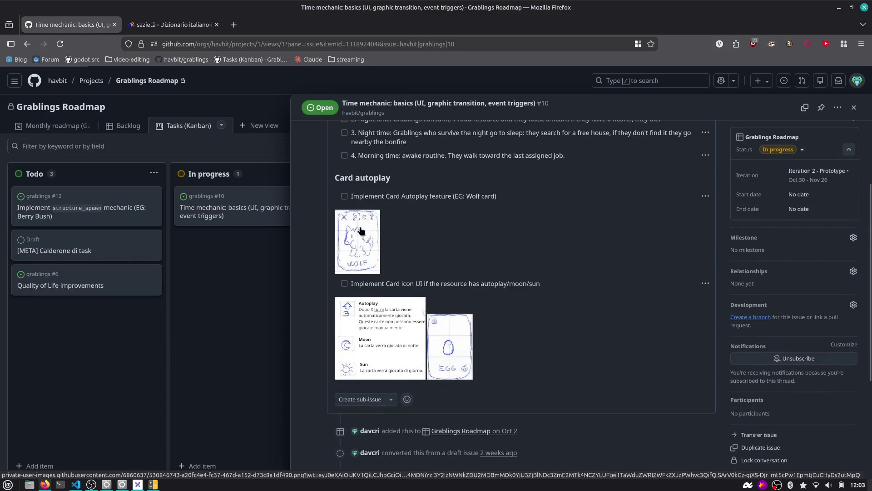
scroll(385, 261, "down", 3)
scroll(384, 261, "up", 6)
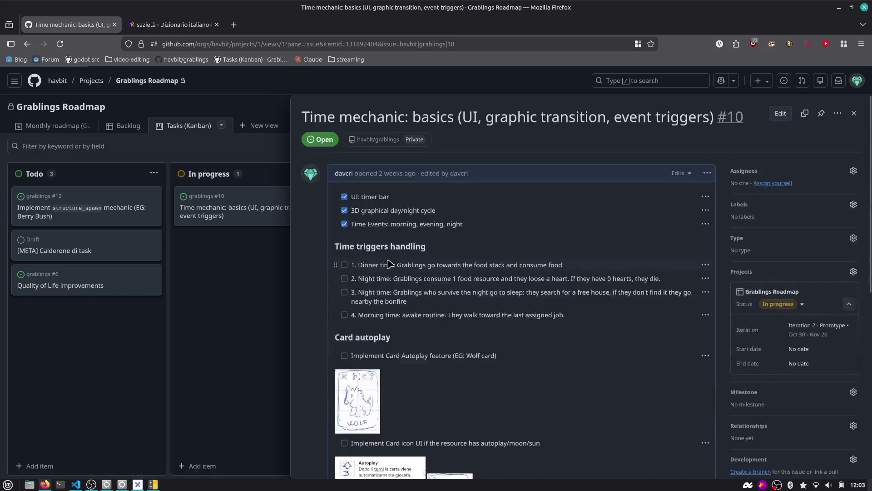
key("alt+Tab")
key("Tab")
key("Tab")
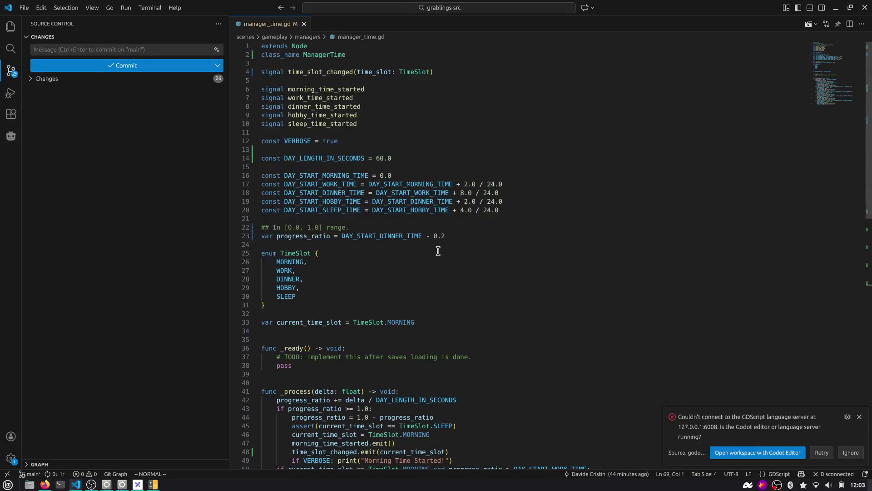
left_click(363, 227)
scroll(365, 232, "down", 4)
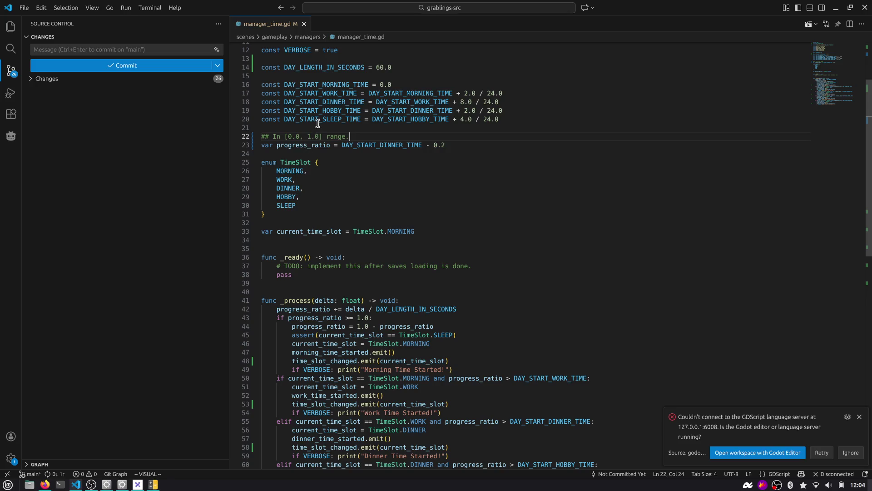
double_click(317, 120)
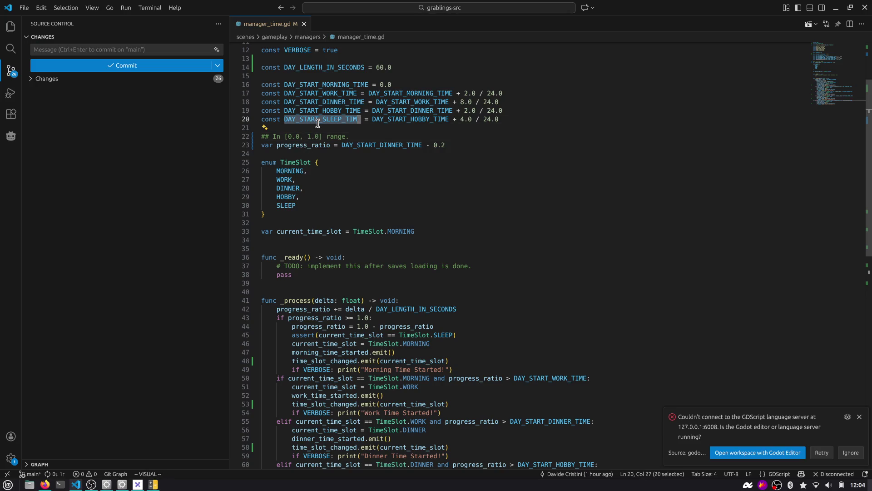
key("alt+Tab")
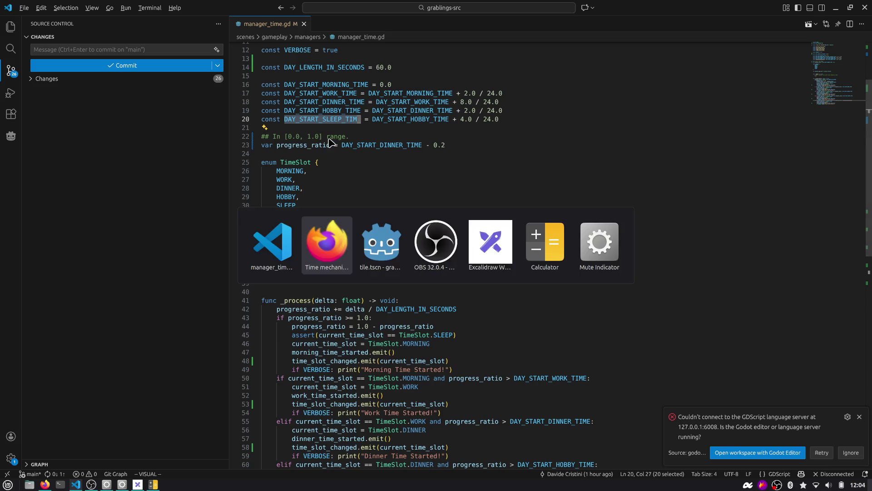
key("ctrl+alt+o")
type("resource_card")
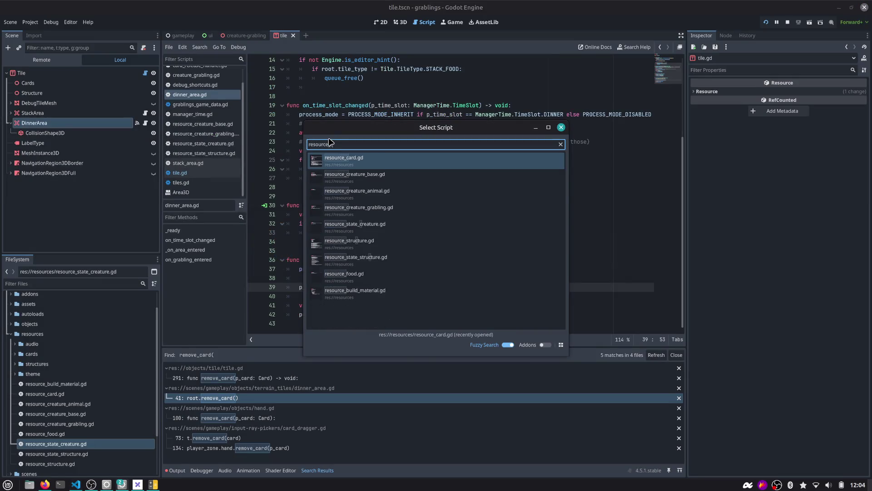
key("Return")
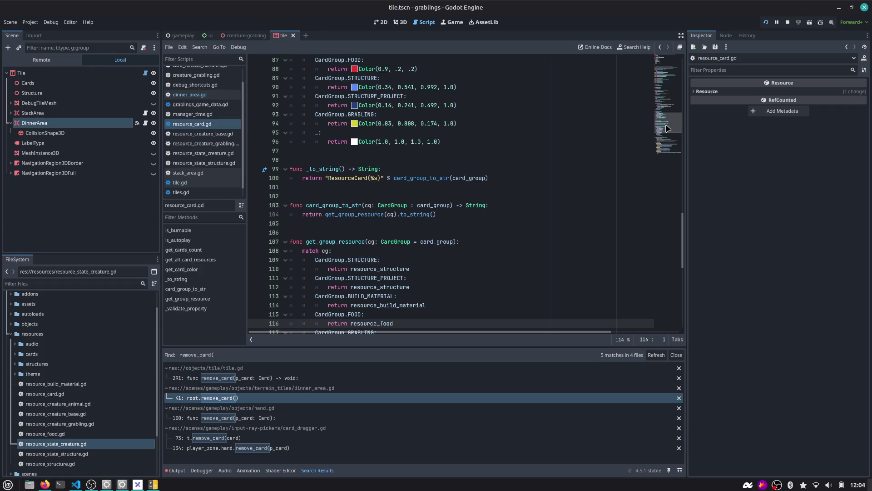
scroll(665, 115, "up", 5)
scroll(666, 114, "up", 15)
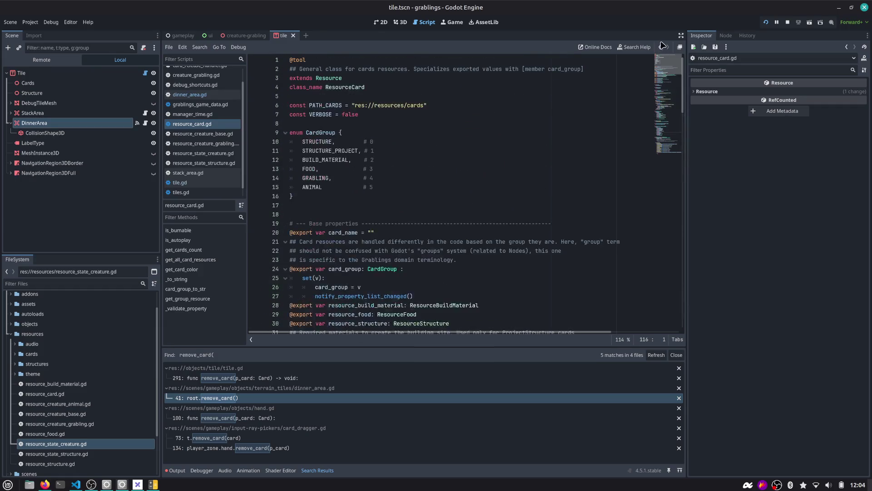
left_click(315, 168)
scroll(336, 173, "down", 5)
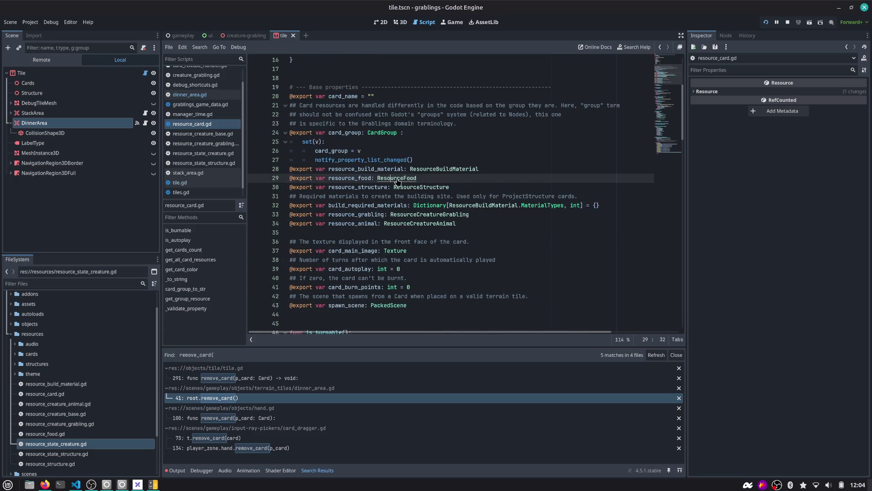
left_click(392, 178, "ctrl")
double_click(348, 97)
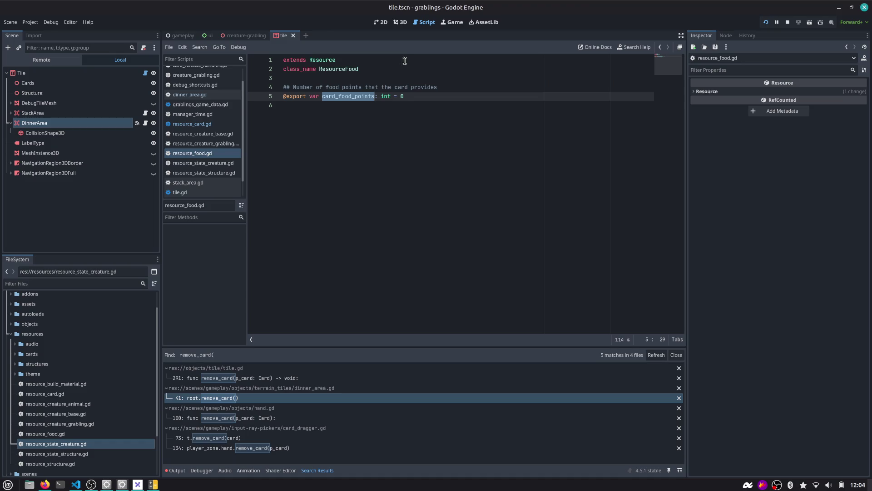
scroll(217, 145, "up", 2)
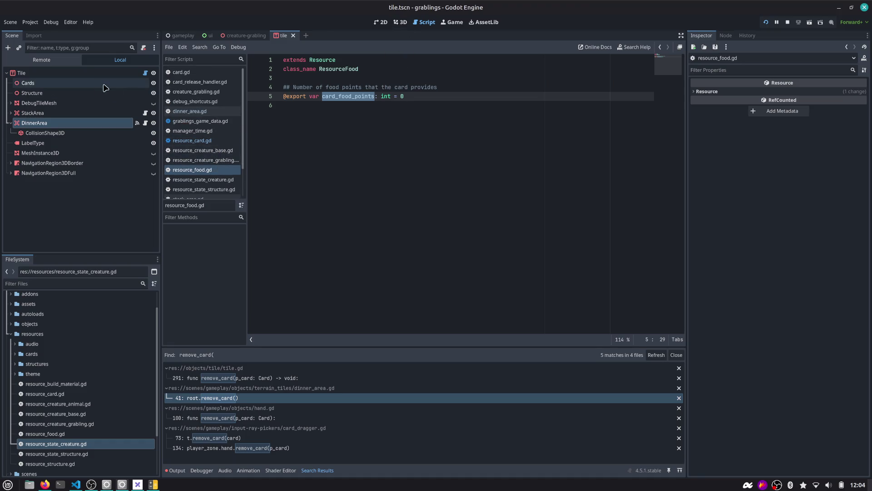
left_click(198, 91)
left_click(371, 223)
double_click(402, 187)
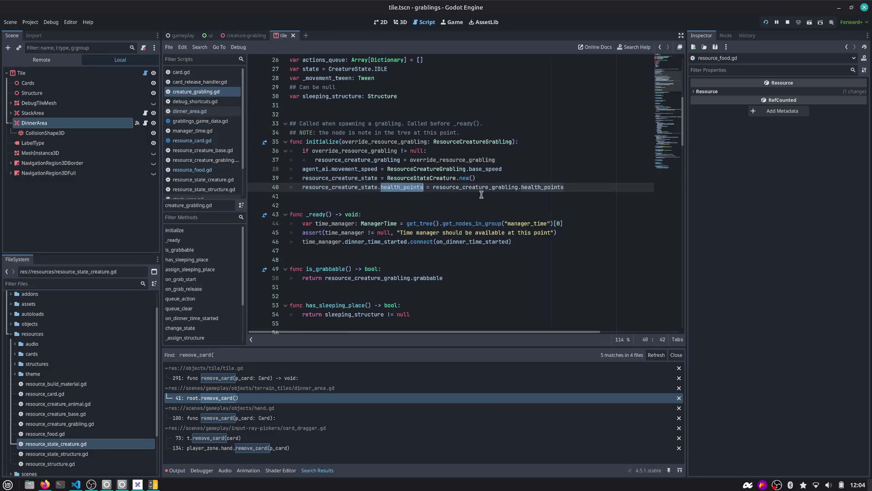
double_click(489, 188)
double_click(543, 189)
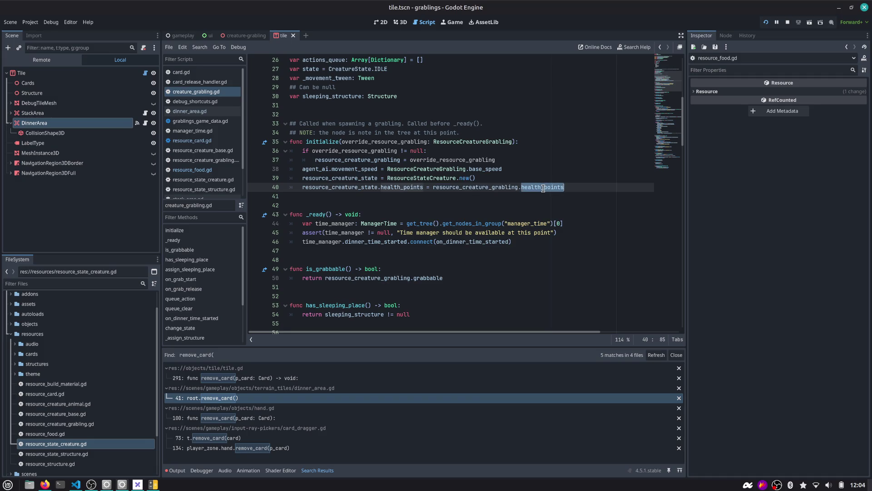
scroll(554, 187, "down", 10)
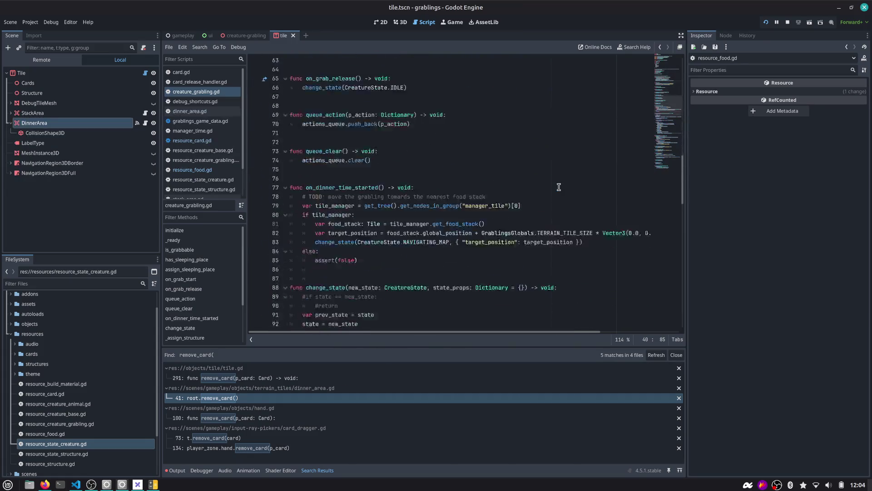
scroll(204, 291, "down", 3)
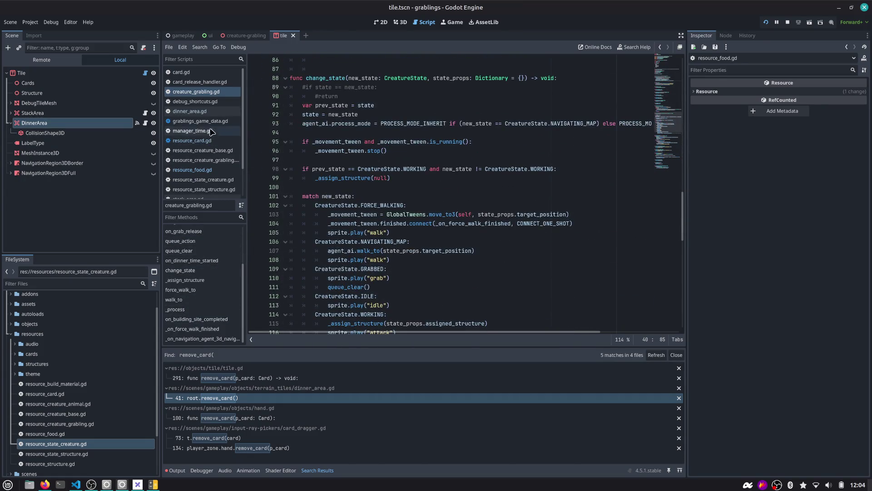
left_click(203, 111)
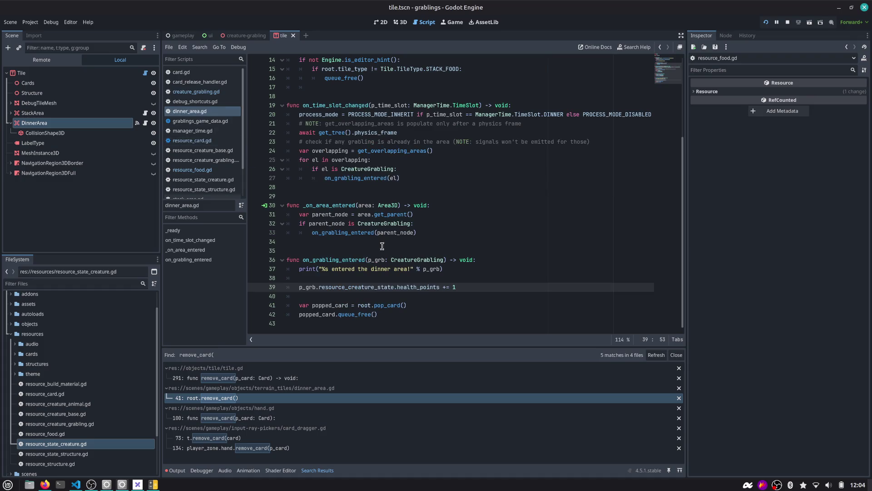
Move the pop_card line above the health_points increment and remove the leftover blank line.
left_click(412, 307)
key("alt+Up")
key("alt+Up")
key("Down")
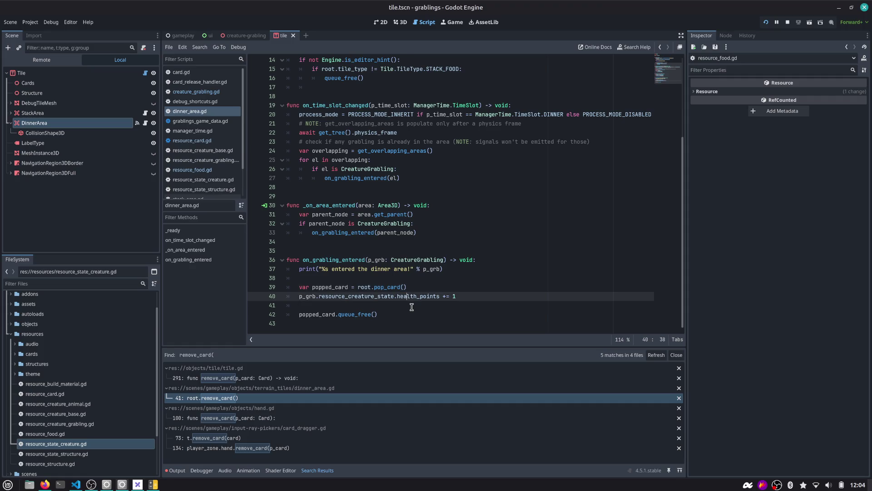
key("Down")
key("Delete")
key("Up")
key("Up")
key("Home")
key("ctrl+Return")
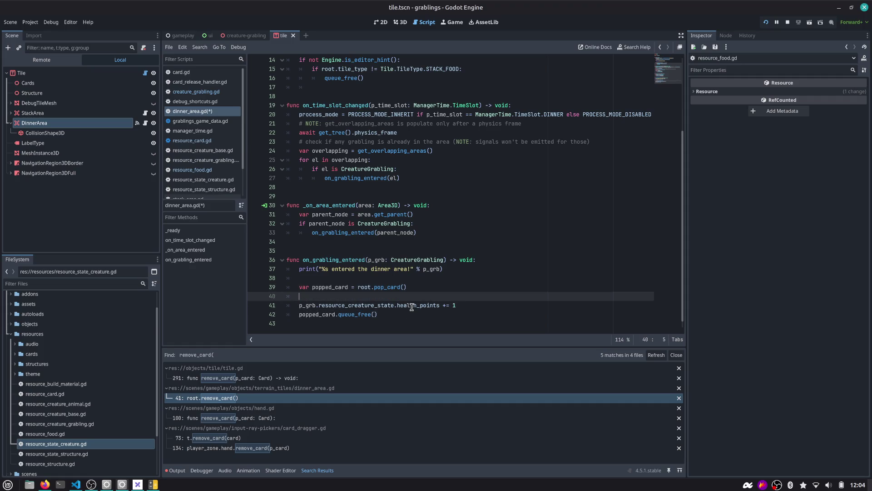
Add print("Popped card %s" % popped_card) and assert(popped_card.resource_card) below it.
type("print(\"")
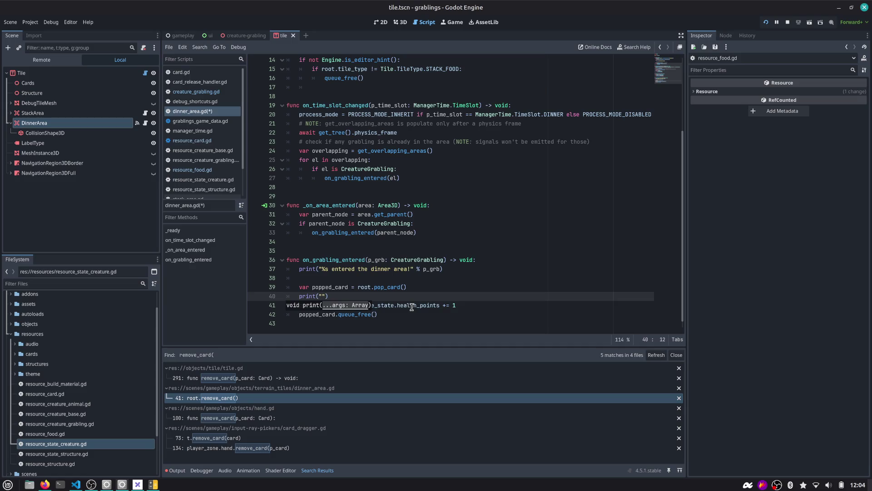
type("Popped ca")
type("rd %s\" % ")
type("popp")
key("Return")
key("End")
key("Return")
type("asse")
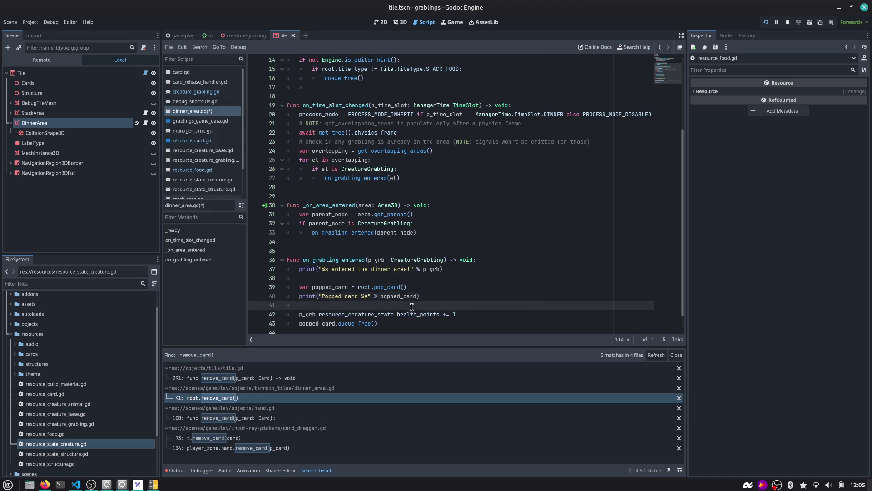
type("rt(pp")
key("Return")
type(".")
type("resou)")
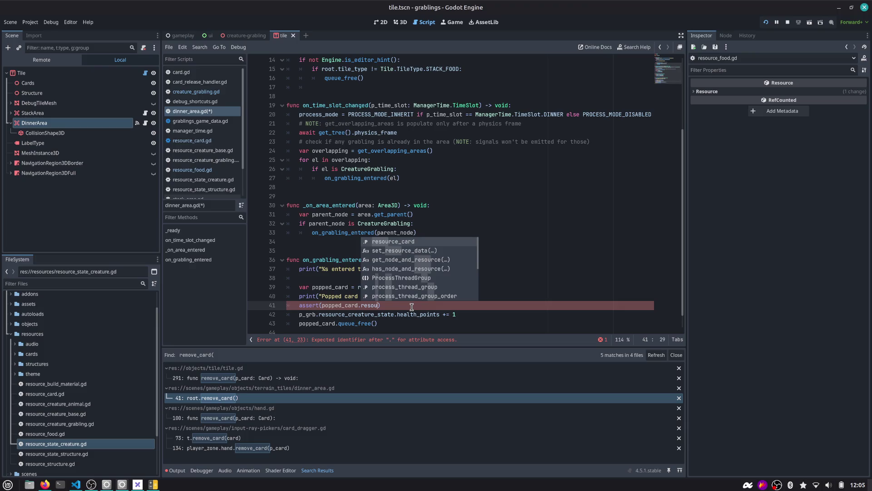
key("Return")
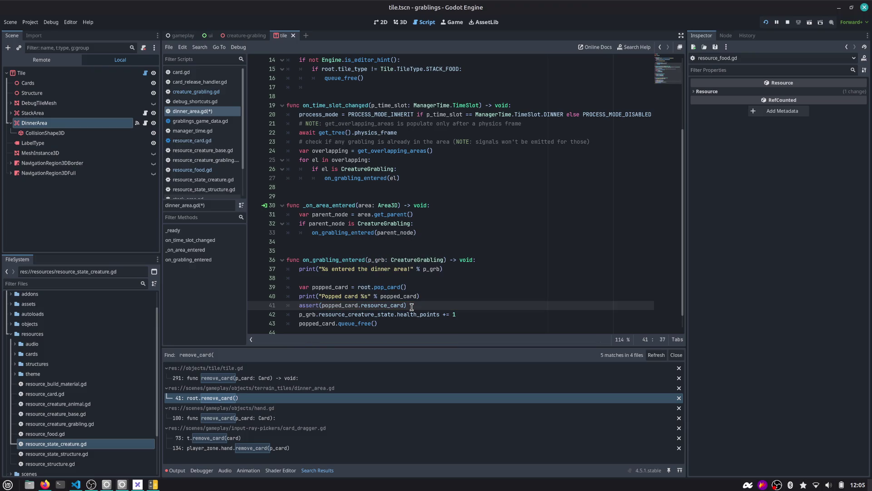
Look up the ResourceCard definition and its FOOD card group value in resource_card.gd.
left_click(386, 306, "ctrl")
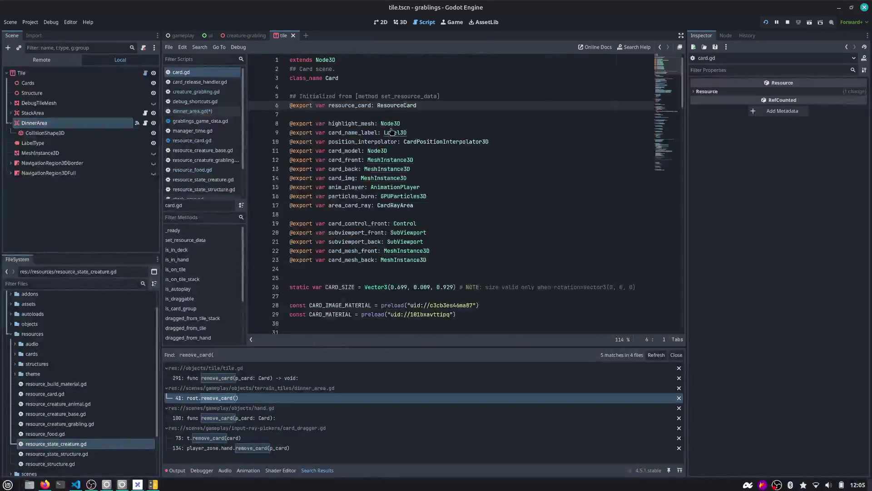
left_click(397, 107, "ctrl")
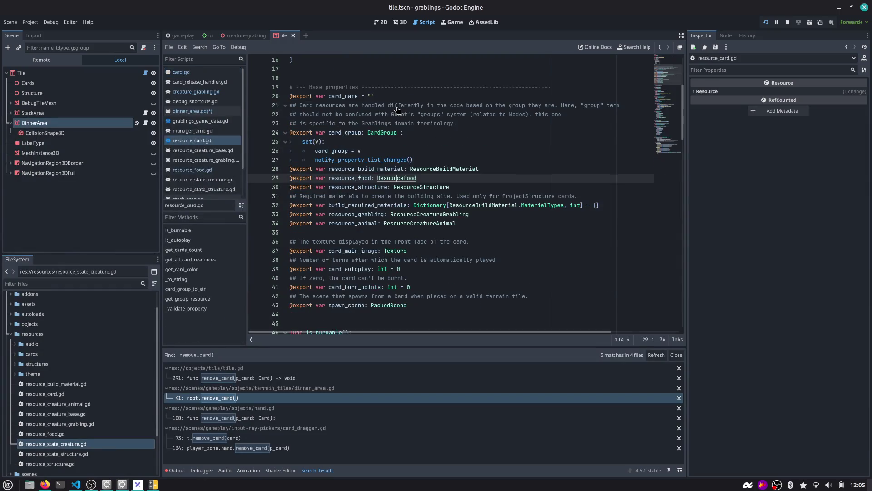
double_click(360, 178)
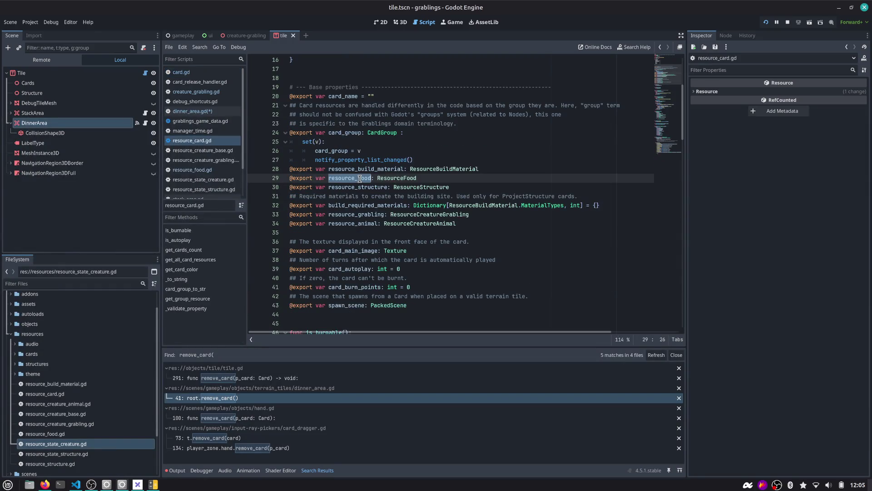
scroll(369, 182, "up", 1)
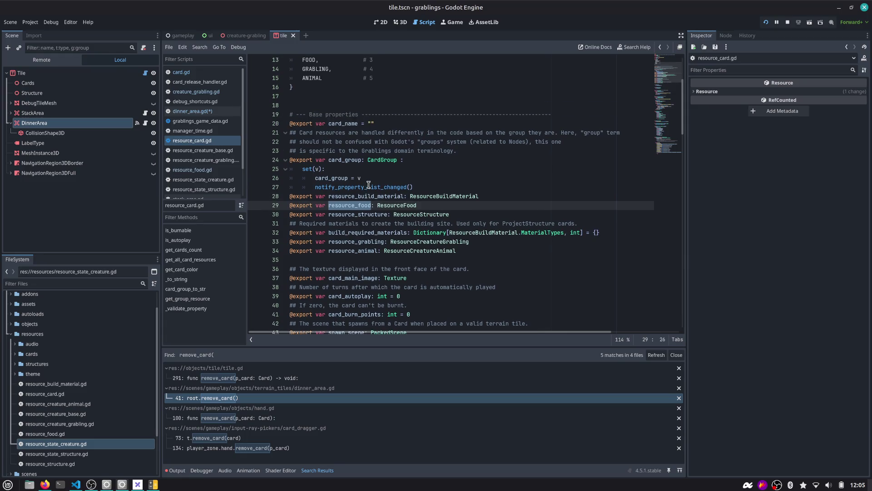
left_click(658, 49)
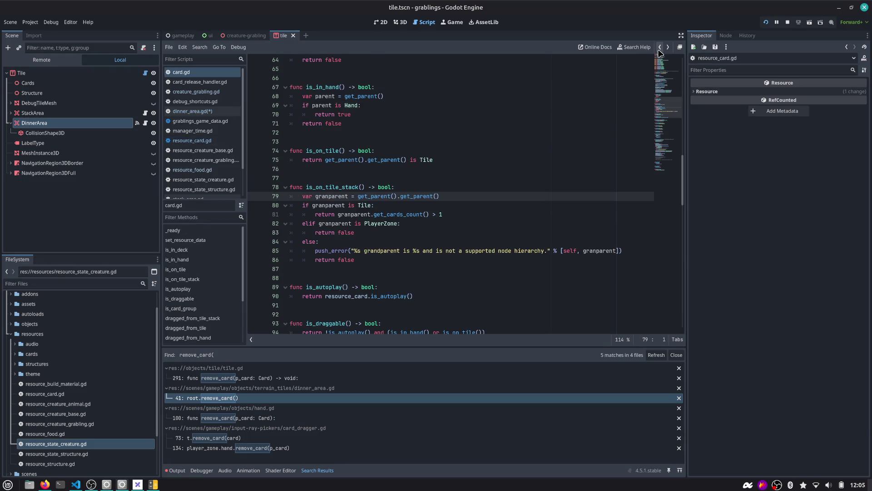
left_click(667, 47)
scroll(355, 187, "up", 3)
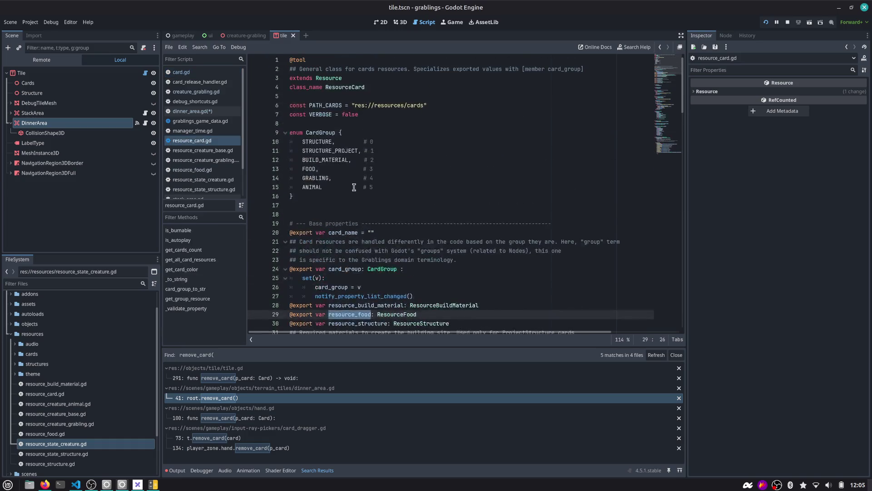
double_click(307, 169)
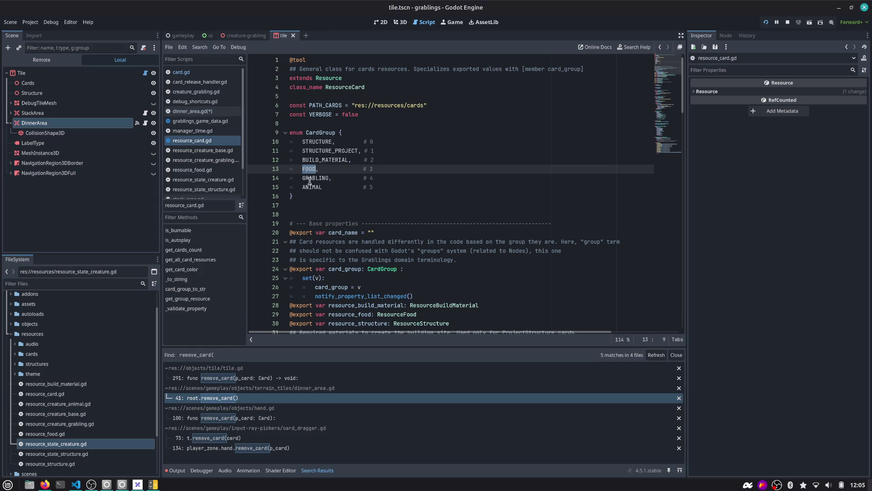
scroll(314, 186, "down", 1)
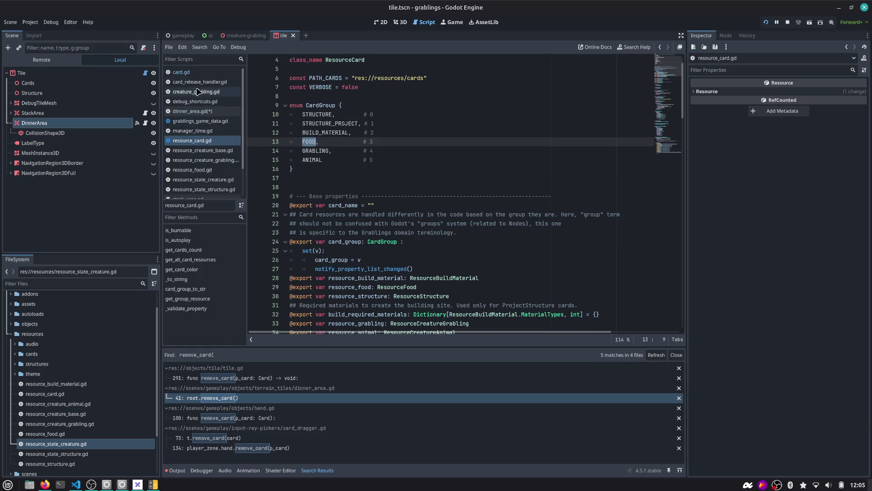
Close card_release_handler.gd and debug_shortcuts.gd, and return to dinner_area.gd.
middle_click(213, 82)
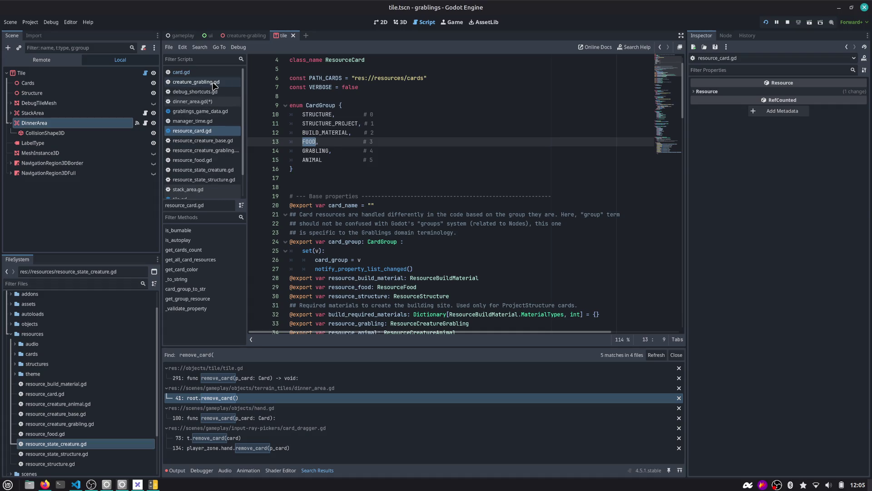
middle_click(214, 92)
left_click(216, 93)
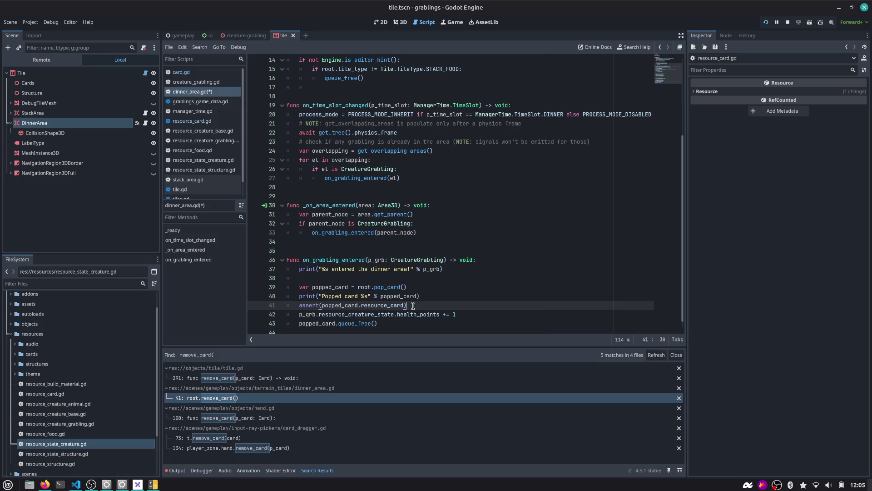
Change the assert to is_card_group(ResourceCard.CardGroup.FOOD) with message "Expected a Food card".
type("is_ca")
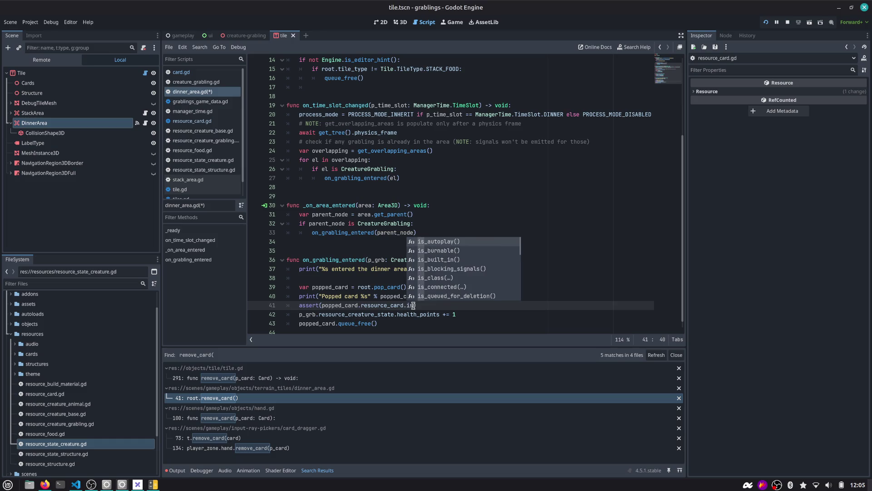
key("ctrl+Left")
key("ctrl+shift+Left")
key("ctrl+shift+Left")
key("BackSpace")
key("ctrl+Right")
key("Return")
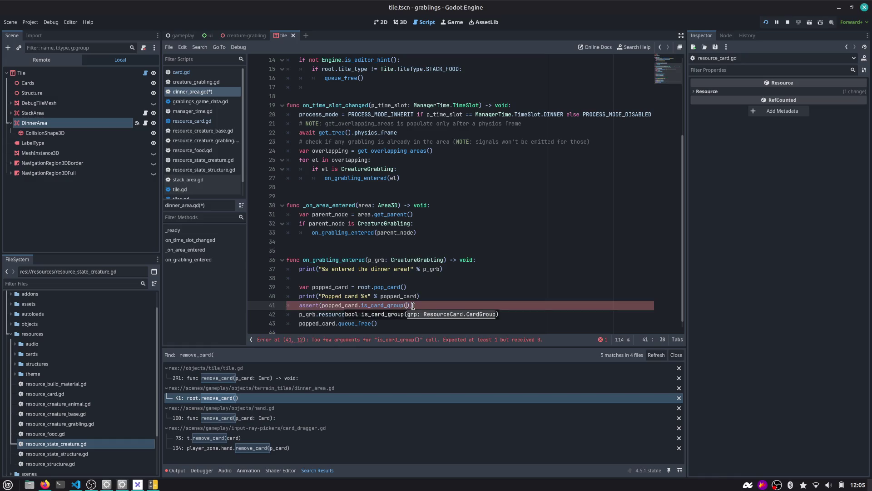
type("esourceCard")
type(".CardGroup.")
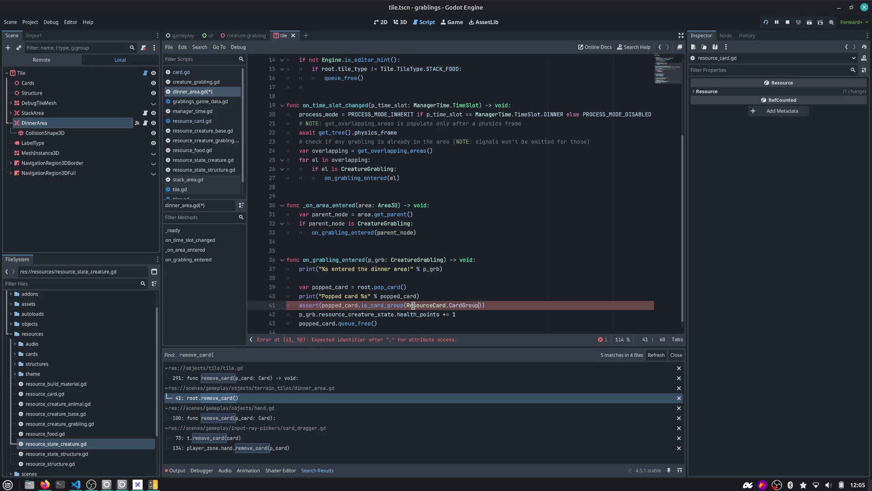
key("Down")
key("Down")
key("Down")
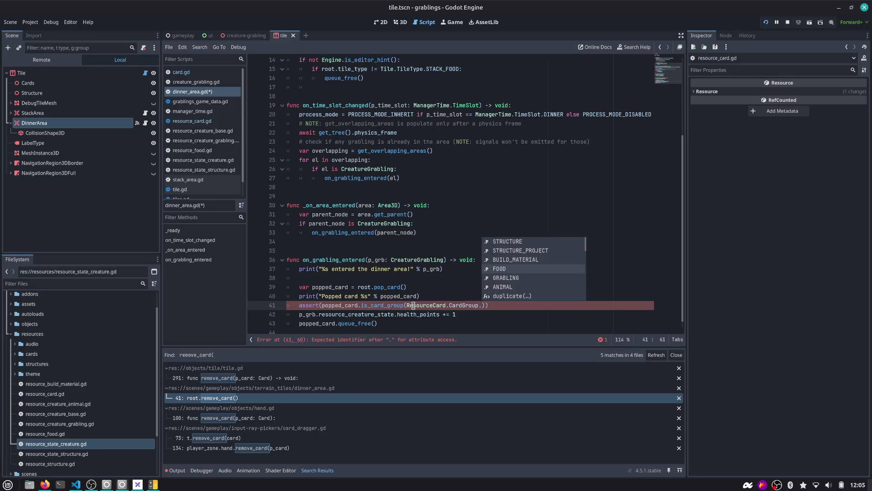
key("Return")
key("Left")
type(", \"Expected a")
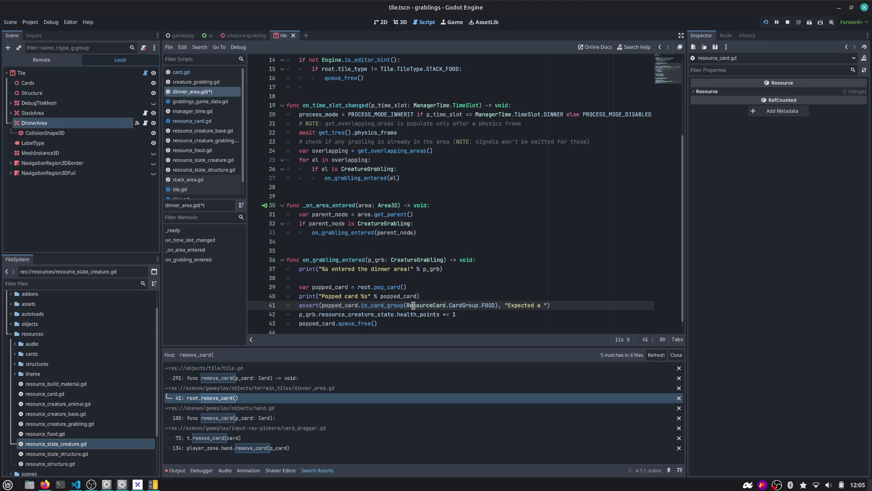
type(" Food card")
Review the assert condition and tidy the blank lines around it.
key("Down")
key("Down")
key("Down")
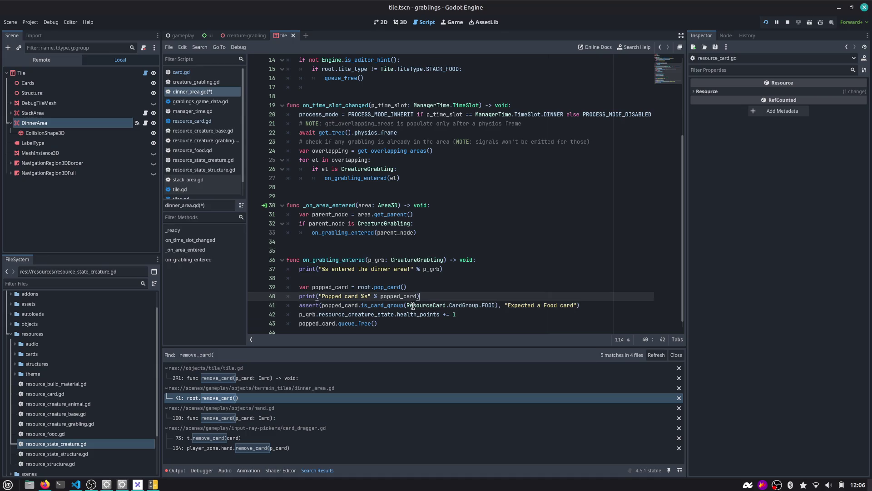
key("Up")
key("Up")
key("Up")
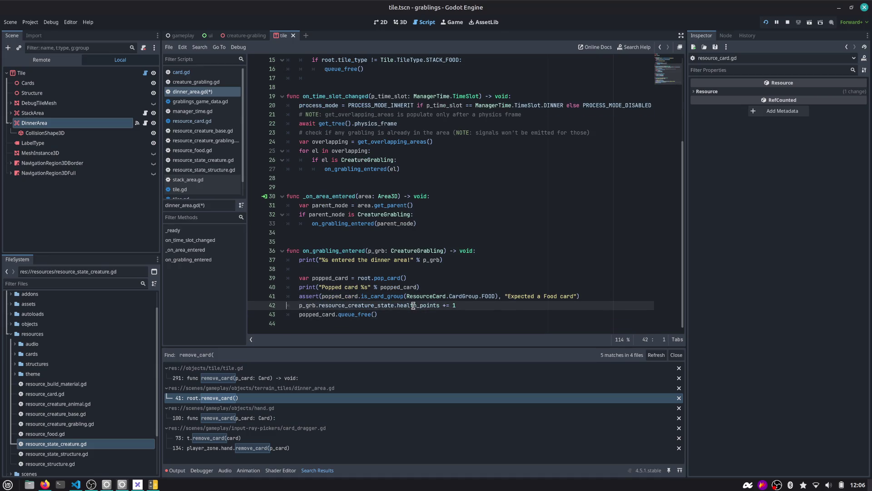
key("ctrl+Right")
key("ctrl+Right")
key("ctrl+shift+Right")
key("ctrl+shift+Right")
key("ctrl+shift+Right")
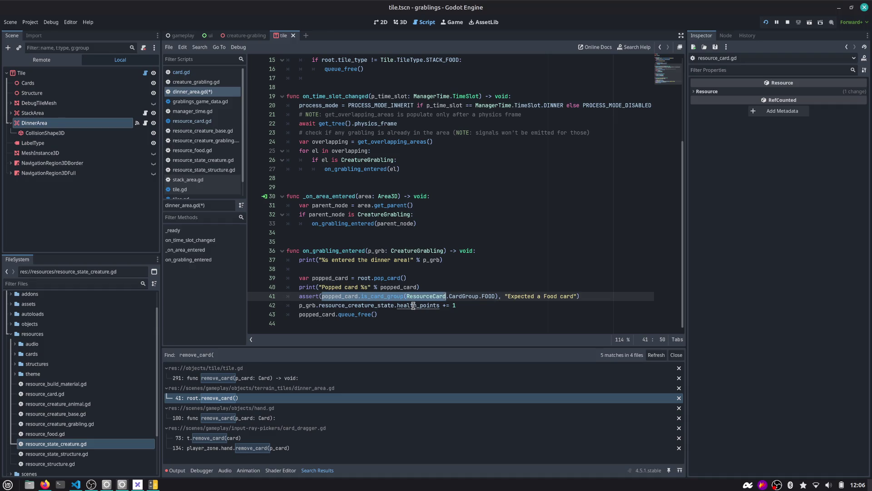
key("Home")
key("Return")
key("Up")
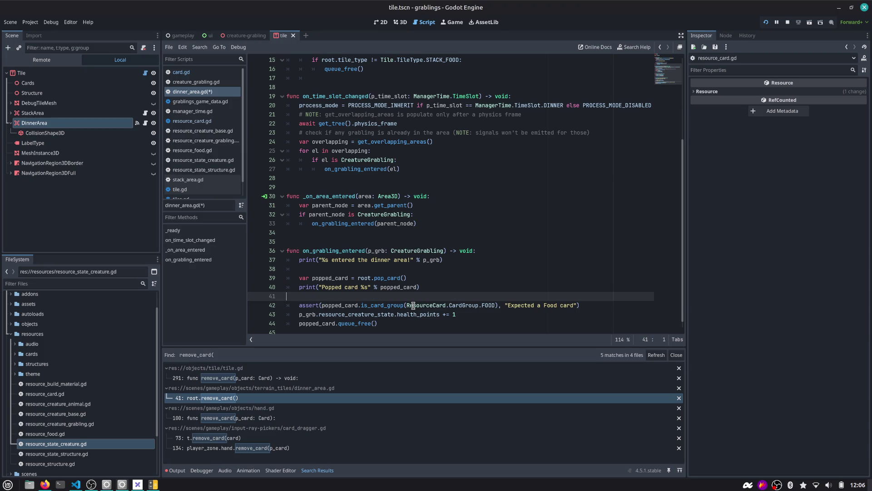
key("BackSpace")
key("BackSpace")
key("Down")
key("Down")
key("Up")
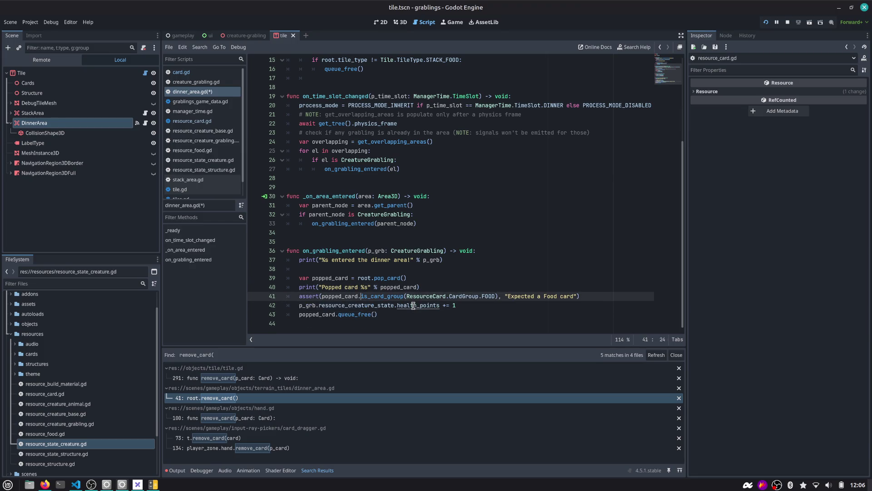
Make health_points add popped_card.resource_card.resource_food.card_food_points, and save.
key("Down")
type("popped_card.resource_card.")
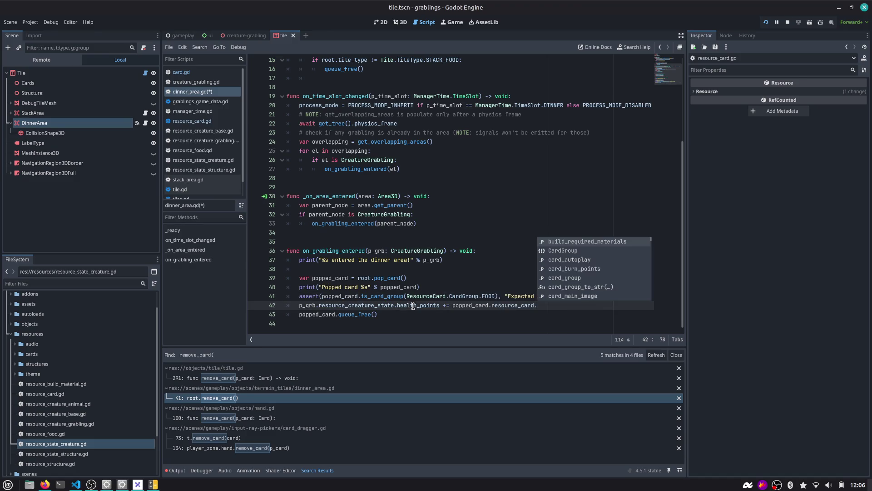
type("resource_food.")
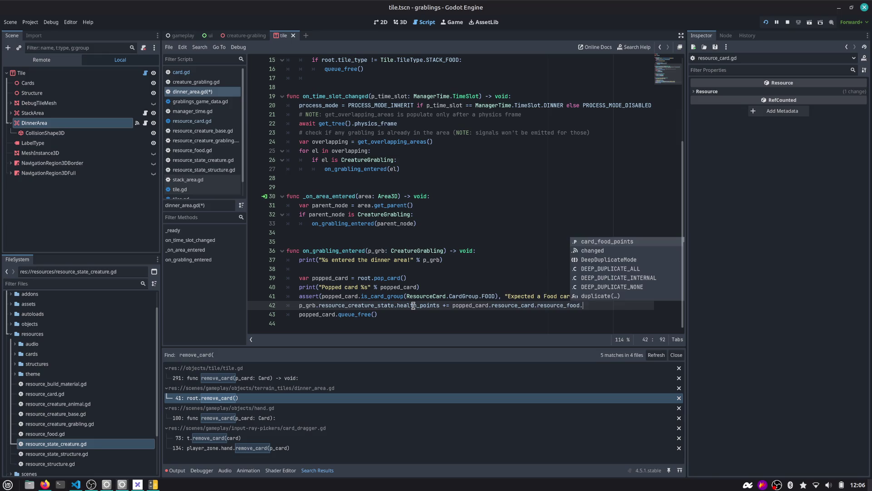
key("Return")
key("ctrl+s")
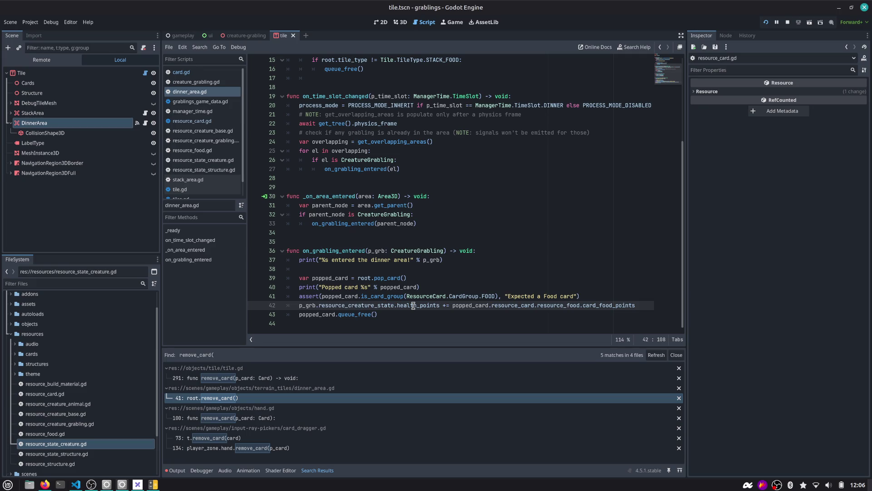
Check the health line's p_grb.resource_creature_state target and position for a comment above it.
key("Home")
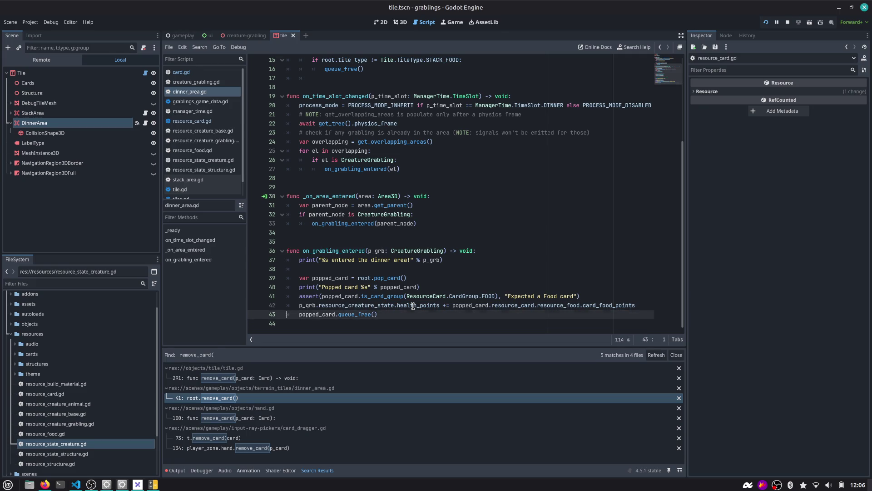
key("ctrl+shift+Right")
key("ctrl+shift+Right")
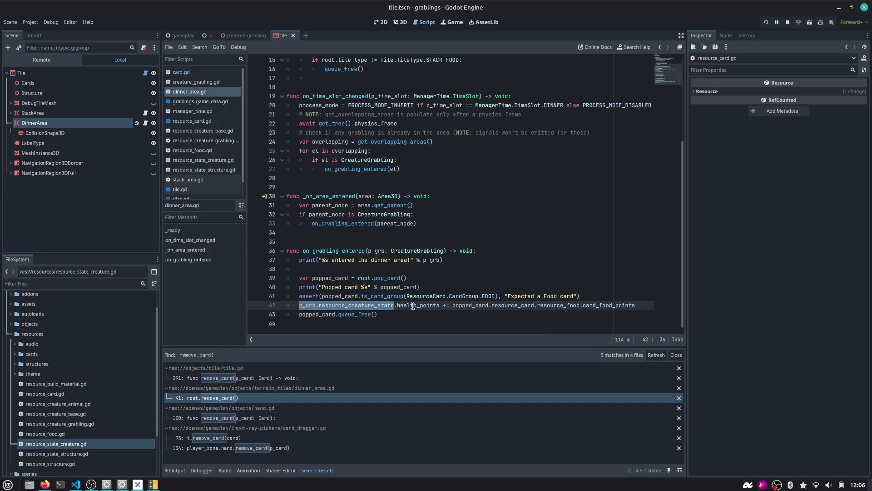
key("Up")
key("End")
Add a '# QUESTION' comment asking whether base Grablings can exceed 3 HPs, and open a line below.
key("Return")
type("#")
type("UESTION")
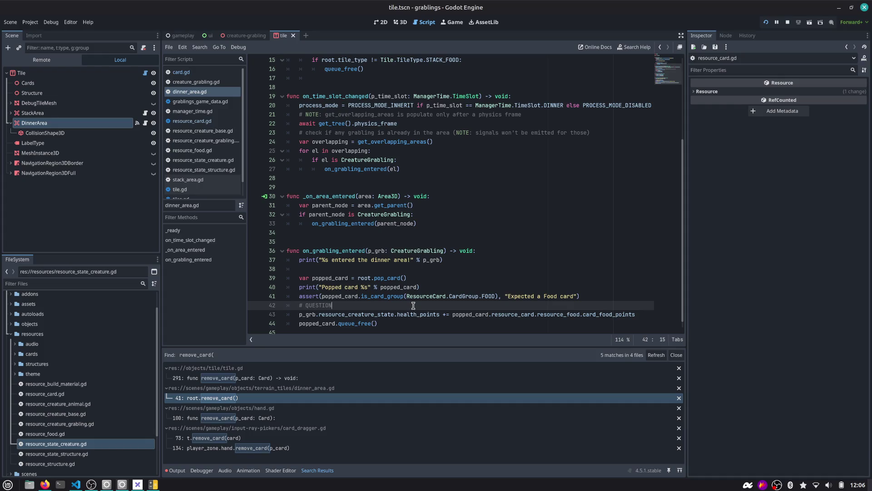
type("can")
type("Grabli")
type("base")
key("End")
type("re than")
key("Down")
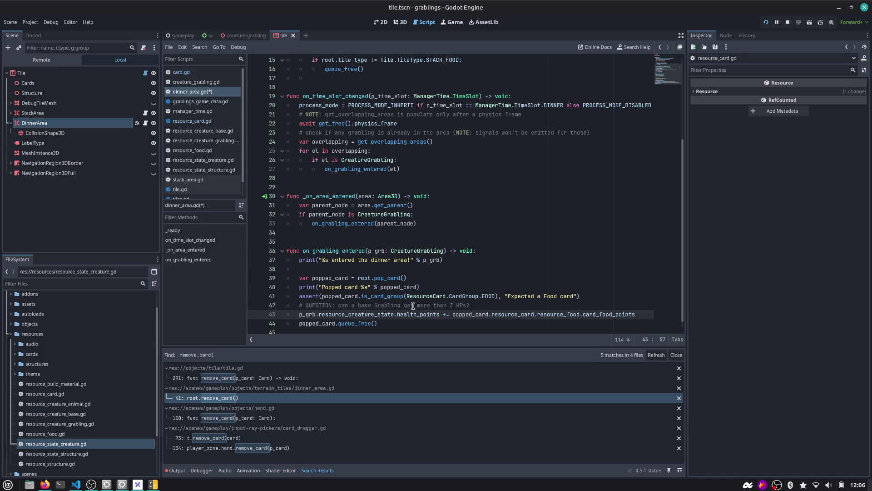
key("End")
key("Return")
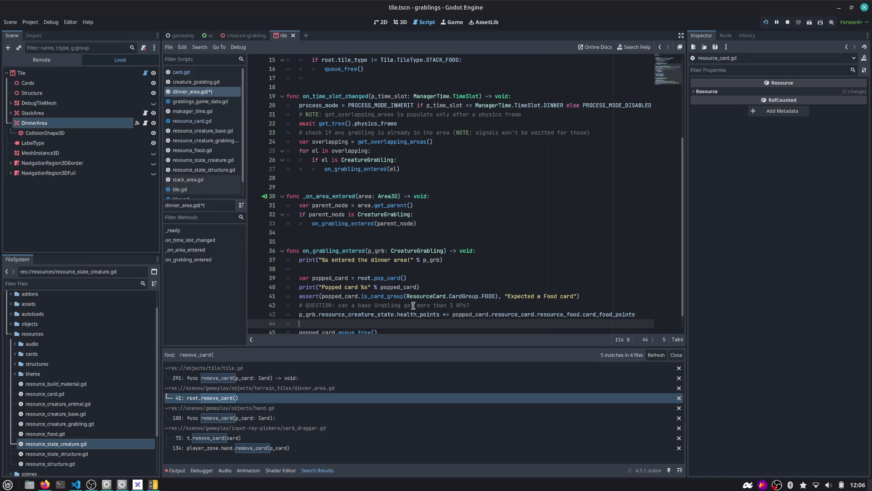
key("Up")
key("ctrl+shift+Right")
key("ctrl+shift+Right")
key("ctrl+shift+Right")
key("Right")
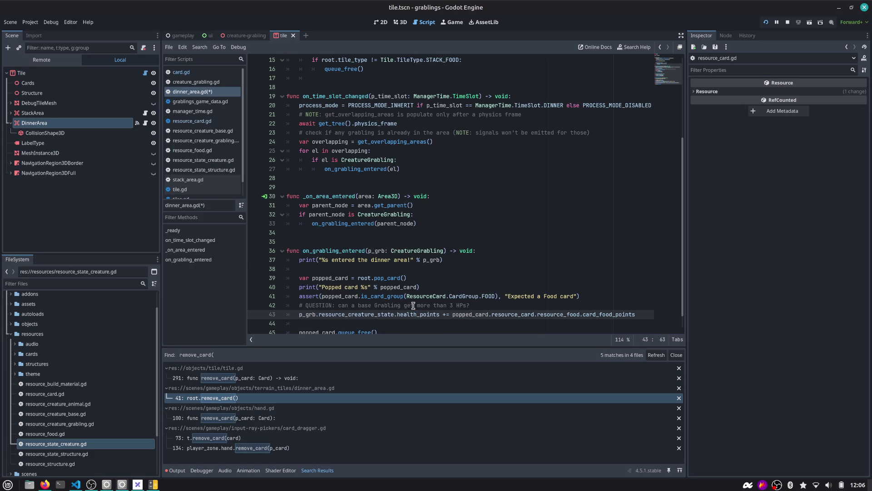
key("Down")
Write p_grb.resource_creature_state.health_points = clampi() on the new line 44.
type("p_grb.resou")
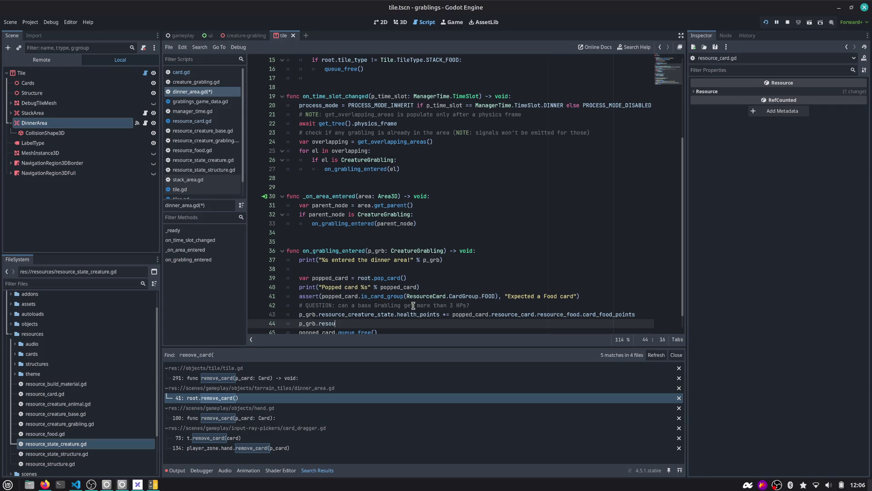
key("Return")
key("BackSpace")
key("BackSpace")
key("BackSpace")
key("BackSpace")
key("BackSpace")
key("BackSpace")
type("s")
key("Return")
type("heael")
key("BackSpace")
key("BackSpace")
key("BackSpace")
type("a")
key("Return")
type("= ")
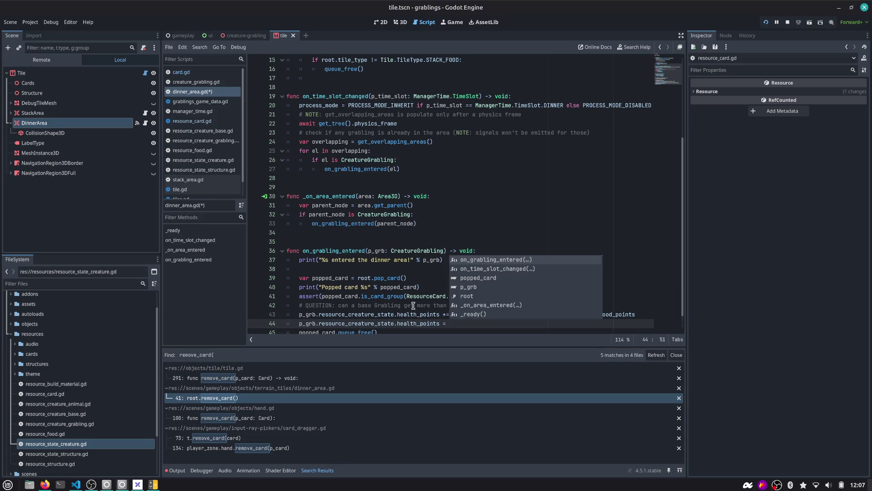
type("clamp")
key("Return")
key("BackSpace")
type("i")
key("Return")
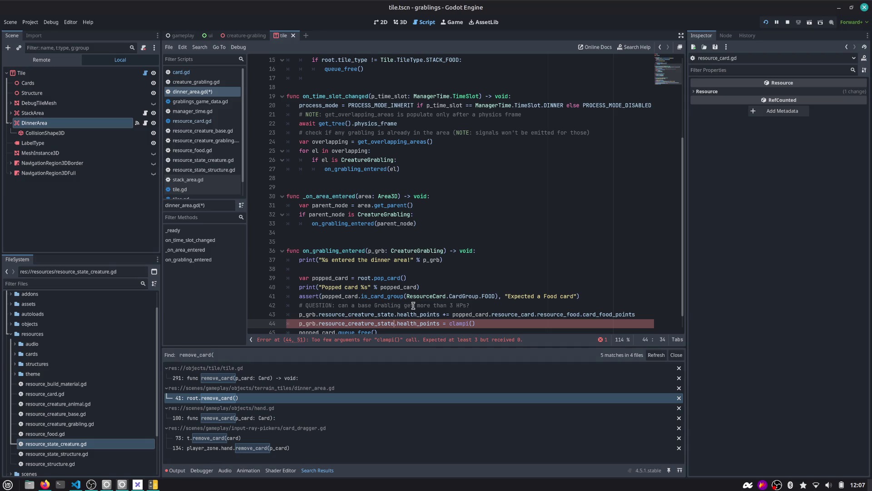
Make line 43 assign card_food_points instead of adding, and drop the clampi line.
key("End")
key("Up")
key("ctrl+Left")
key("ctrl+Left")
key("Delete")
key("Down")
key("Home")
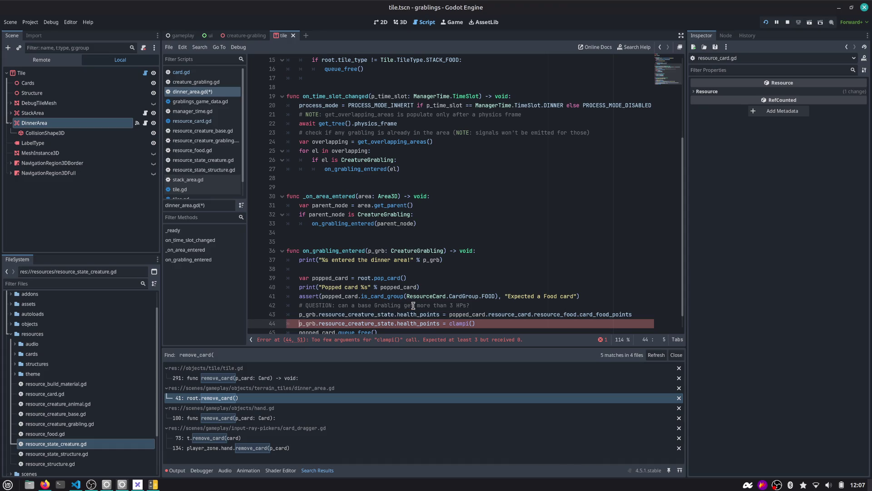
key("shift+End")
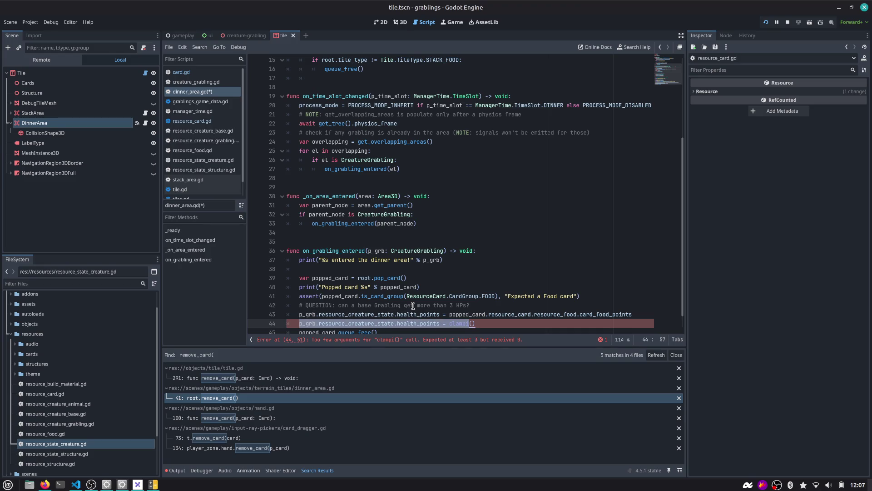
key("BackSpace")
key("ctrl+z")
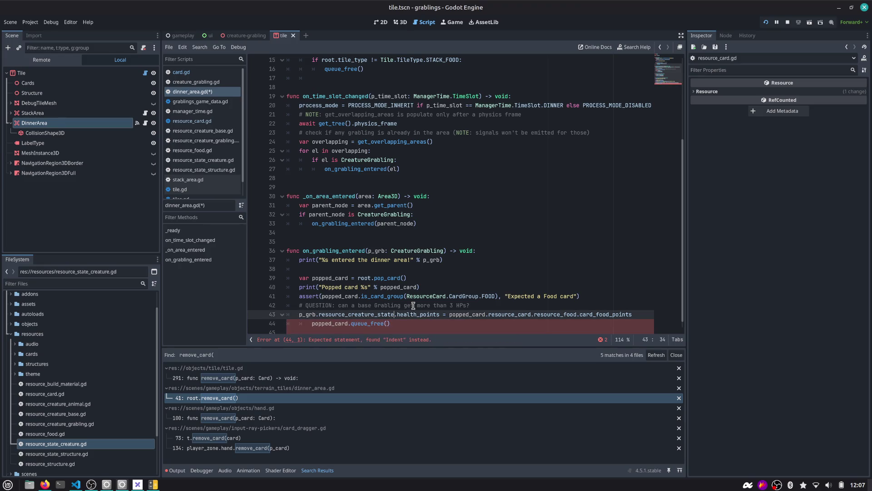
key("ctrl+z")
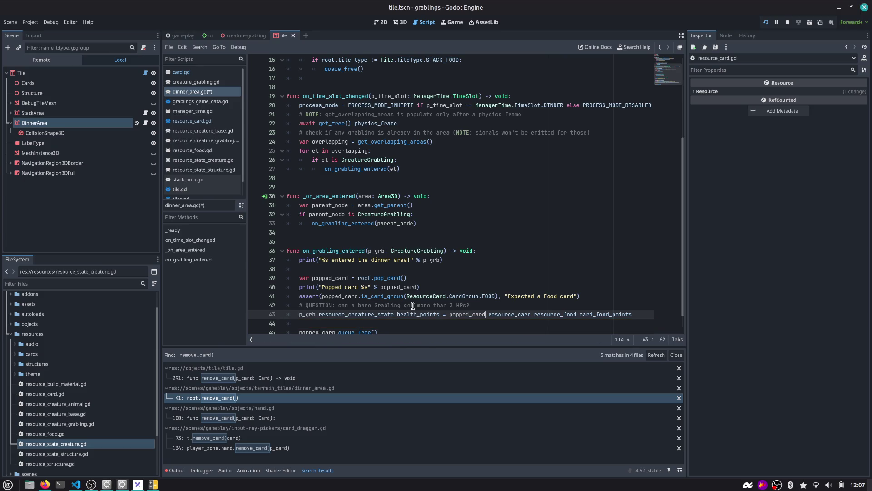
Wrap the health assignment in clampi(), with current health plus food points and a 0 lower bound.
type("clampi")
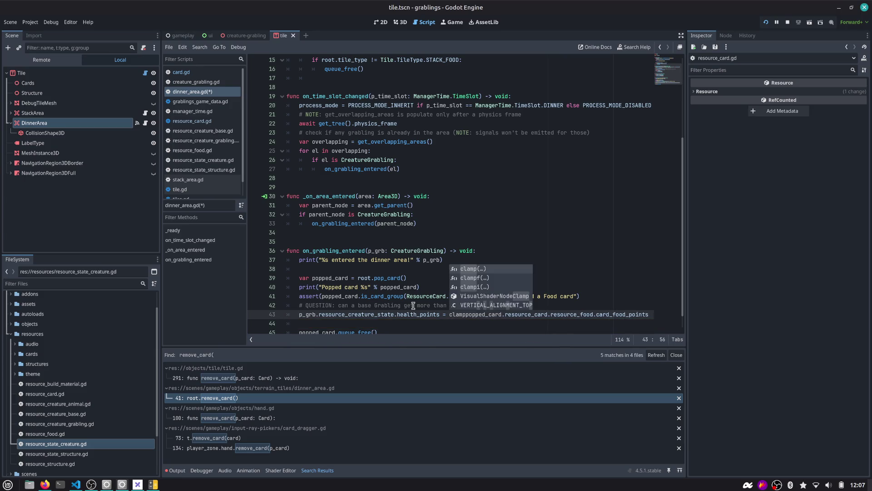
type("(")
key("Return")
key("End")
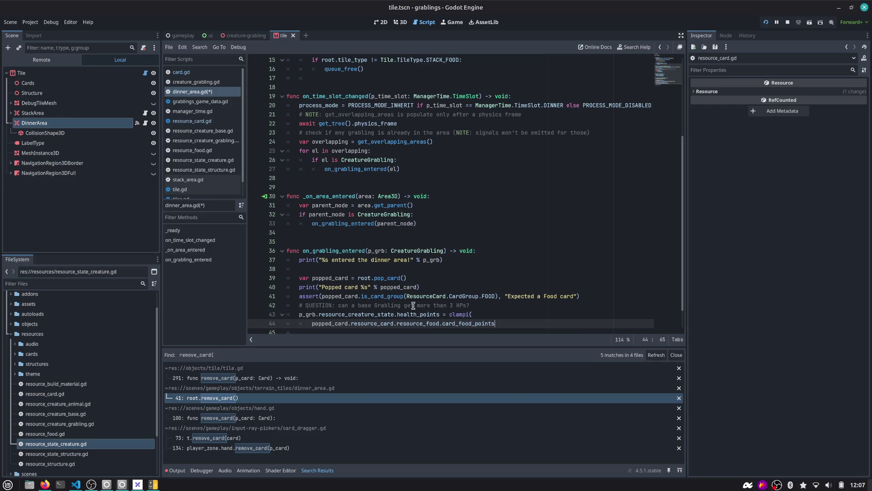
type("p_grb.resource_creature_state.health_points +")
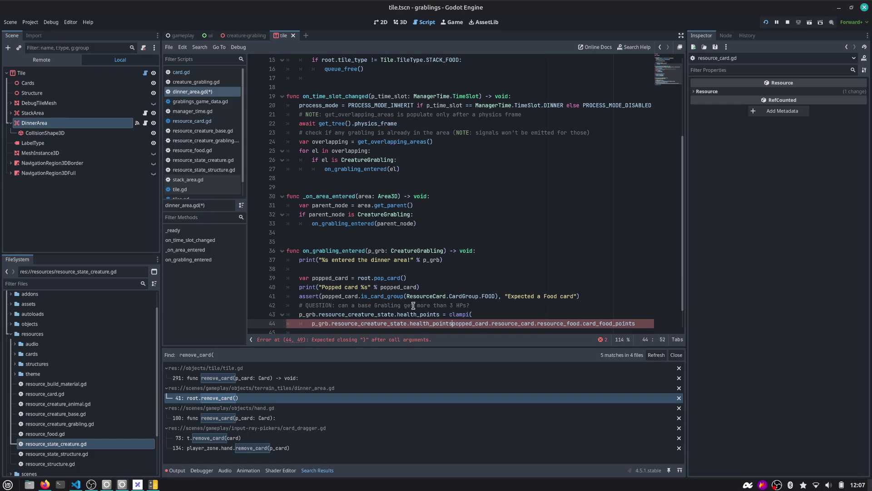
key("Return")
type("p_grb.")
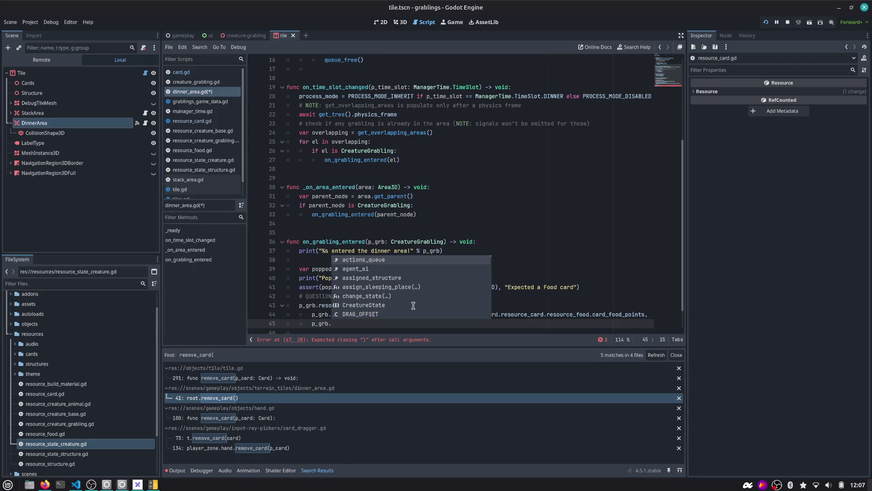
key("Home")
type("0,")
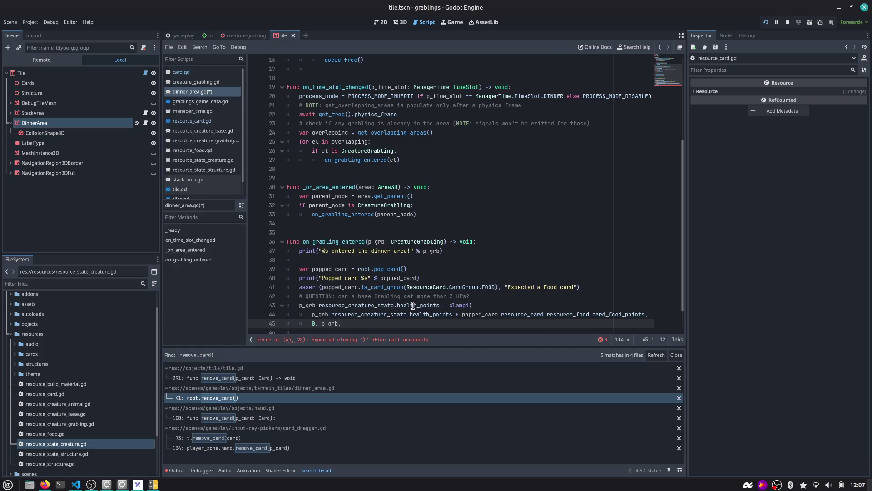
key("Return")
Set the clamp's upper bound to p_grb.resource_creature_grabling.health_points and save the script.
key("End")
key("Left")
key("Return")
key("Up")
key("End")
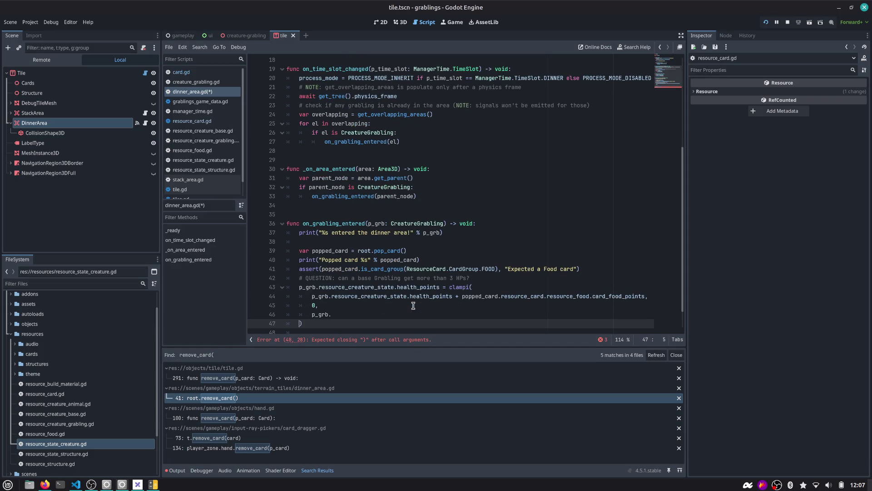
type("resou")
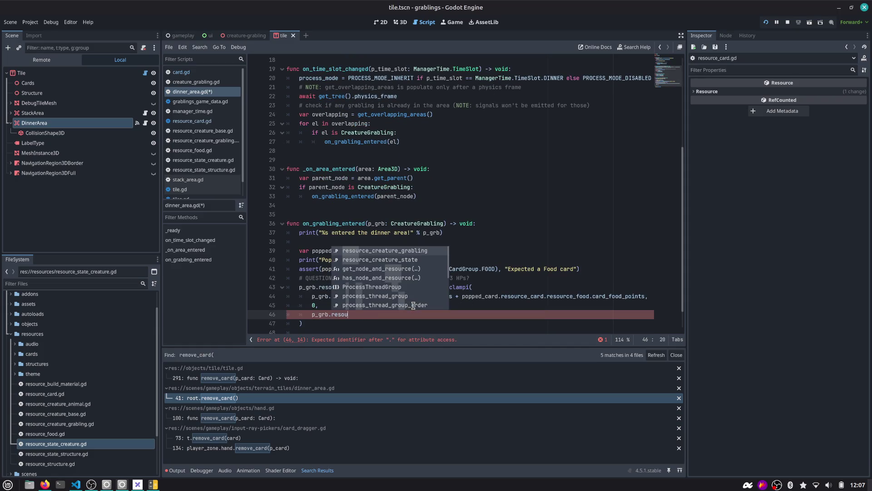
key("Return")
type(".hea")
key("Return")
key("ctrl+s")
Review the clampi arguments, then add a blank line above the popped_card line for a guard.
key("shift+Home")
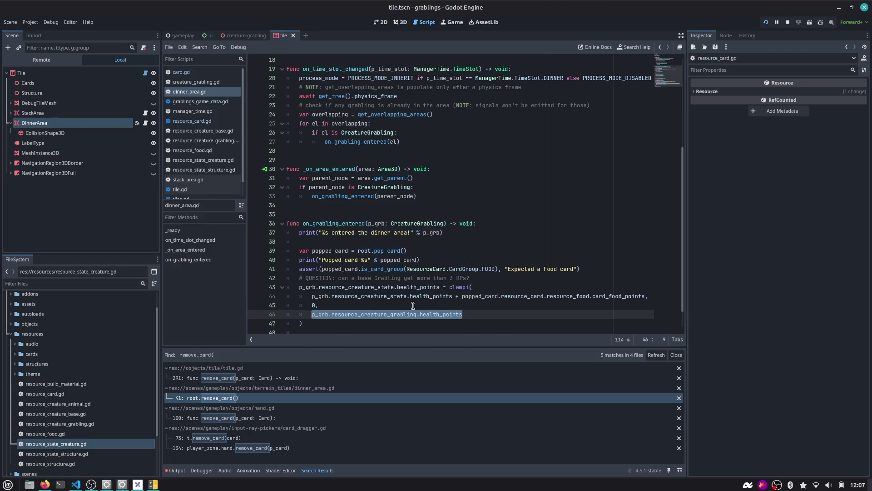
double_click(374, 316)
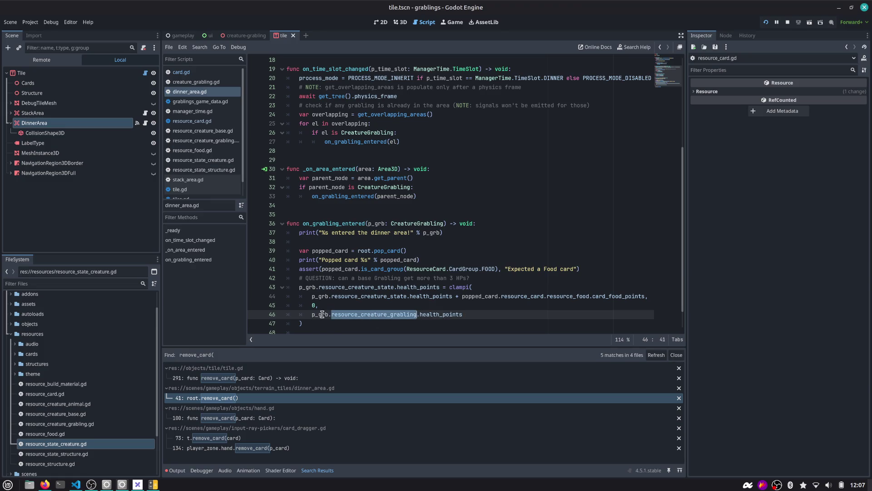
mouse_move(376, 314)
left_click_drag(321, 306, 306, 305)
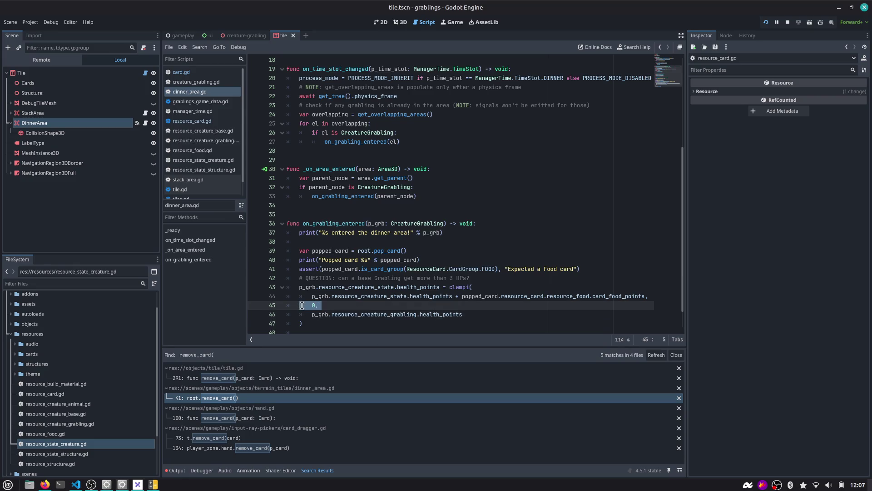
left_click(434, 296)
left_click_drag(647, 296, 311, 296)
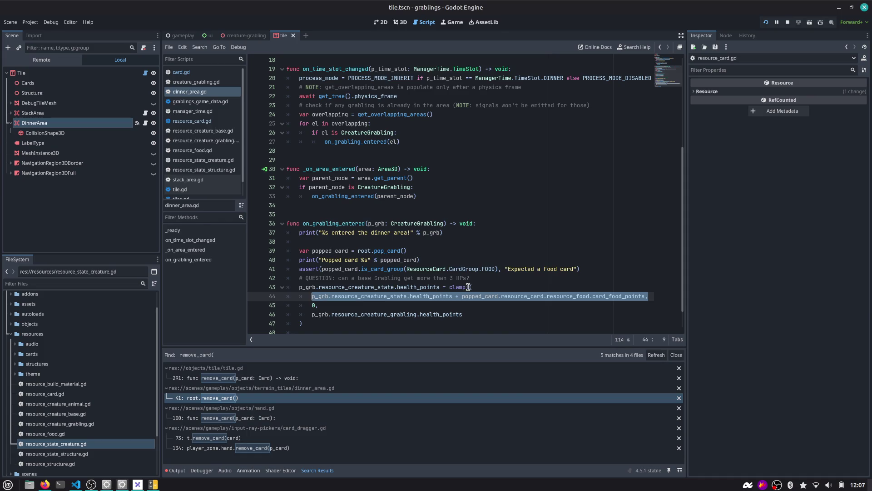
double_click(407, 287)
scroll(407, 289, "down", 1)
left_click(387, 223)
key("ctrl+shift+Return")
Add 'if root.get_cards_count() > 0' and indent the card-handling block under it.
type("if root.get_cards_count() > 0:")
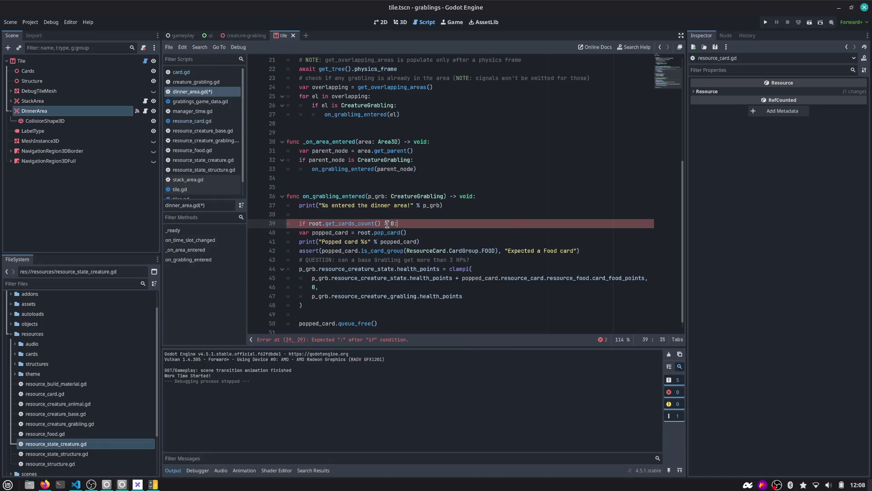
key("Down")
key("Home")
key("Home")
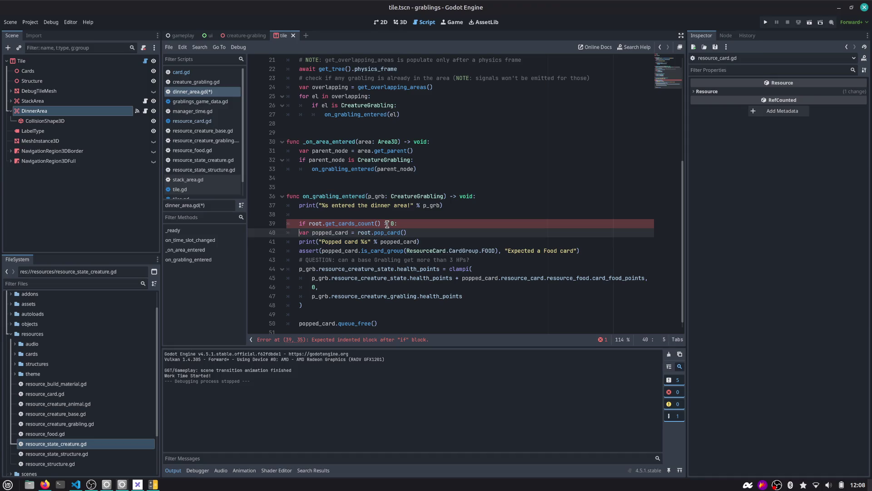
key("shift+Down")
key("shift+Down")
key("shift+Down")
key("shift+End")
key("Tab")
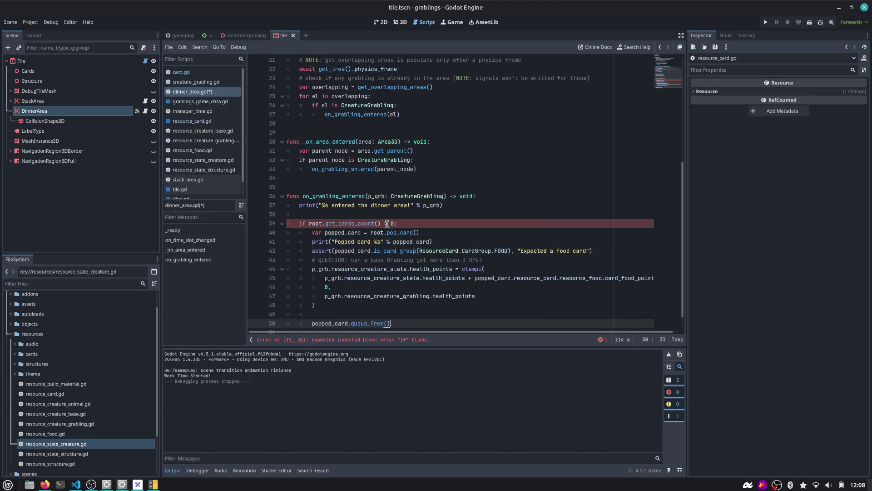
Add an else branch printing "[DinnerArea] food stack is empty!" and save the script.
key("Return")
key("BackSpace")
type("else:")
key("Return")
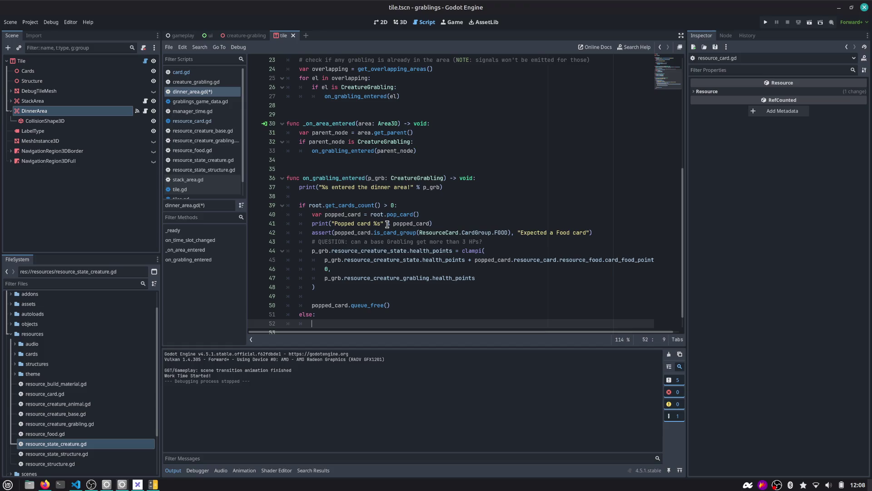
key("Up")
key("Up")
key("Up")
key("ctrl+shift+k")
key("Down")
key("Down")
type("print(\"[D")
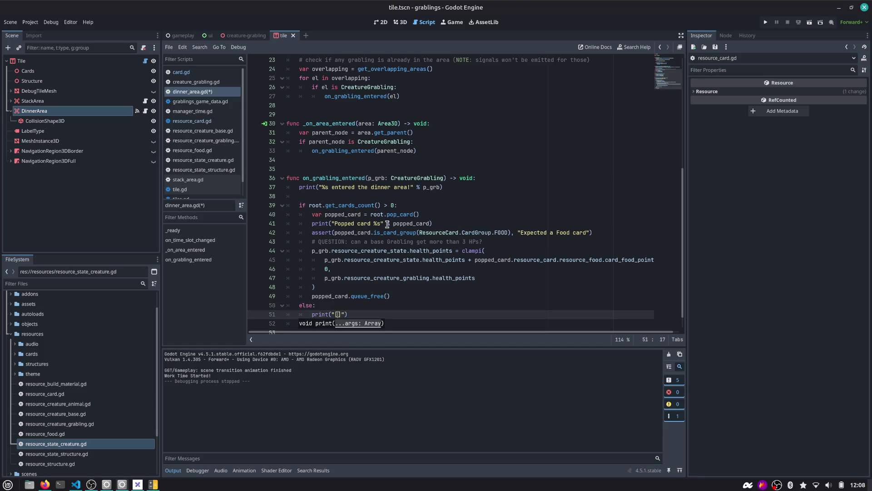
type("innerArea] ")
type("no")
key("BackSpace")
key("BackSpace")
key("BackSpace")
type("food stack is empty!")
key("ctrl+s")
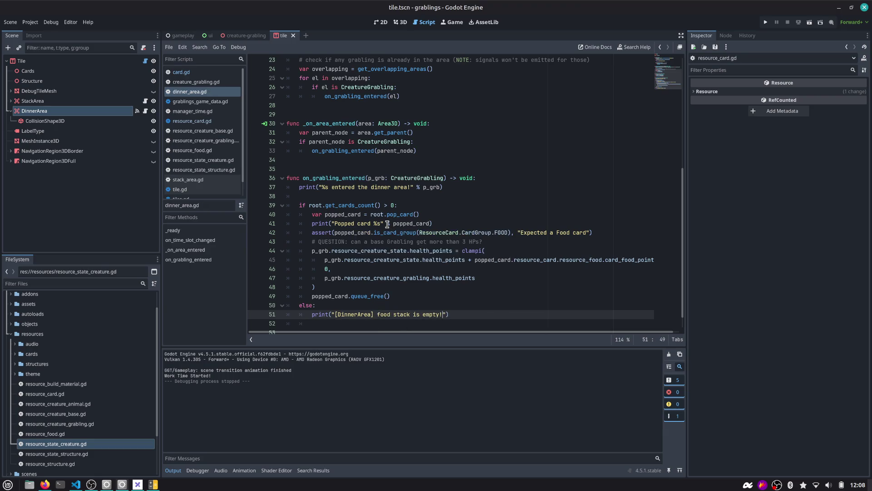
Run the game, place the Grabling card at triple speed, and confirm the empty-stack message in Output.
left_click(766, 22)
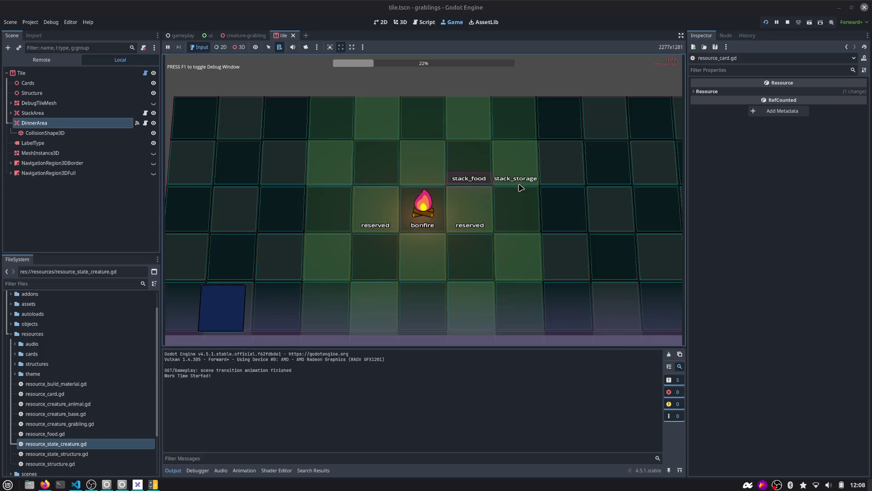
mouse_move(380, 304)
left_mouse_down()
mouse_move(454, 267)
mouse_move(502, 227)
left_mouse_up()
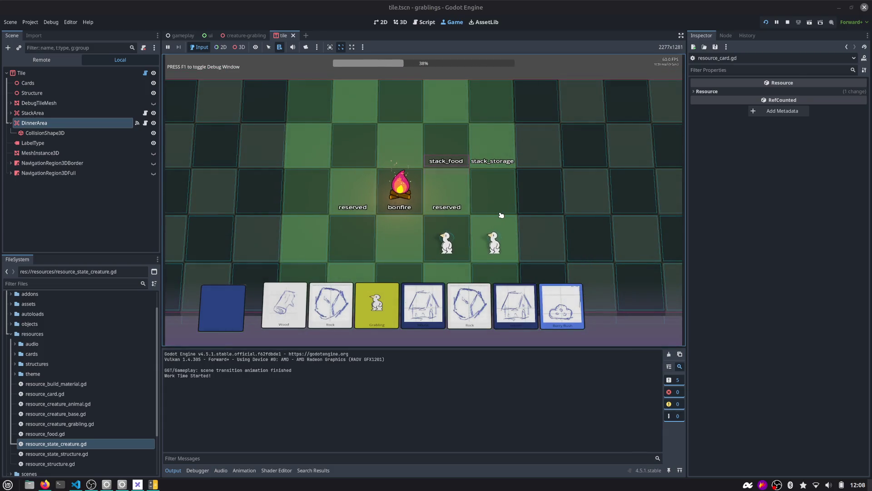
key("3")
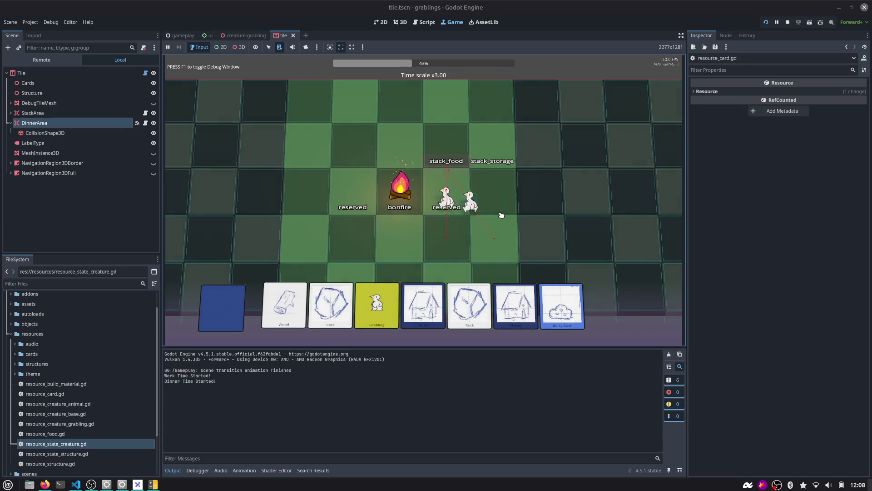
left_click_drag(232, 402, 250, 402)
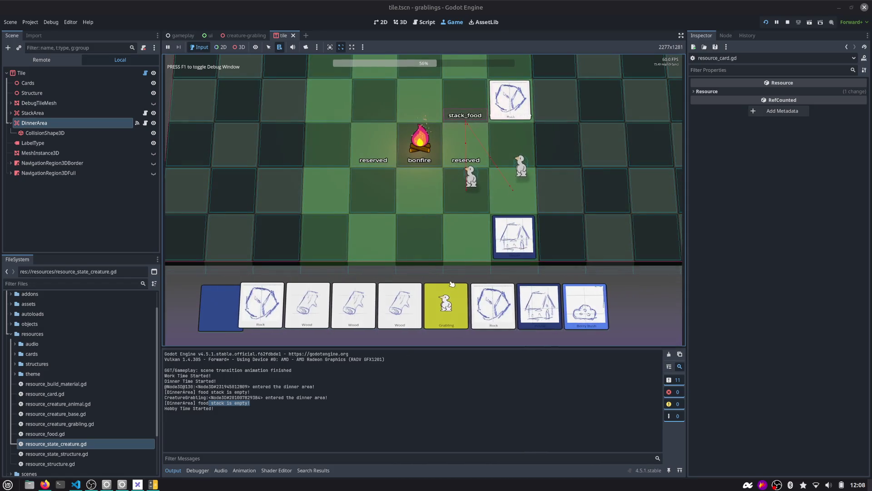
Arrange Wood and Rock cards on the board and put the Egg card on stack_food.
left_click_drag(400, 300, 513, 234)
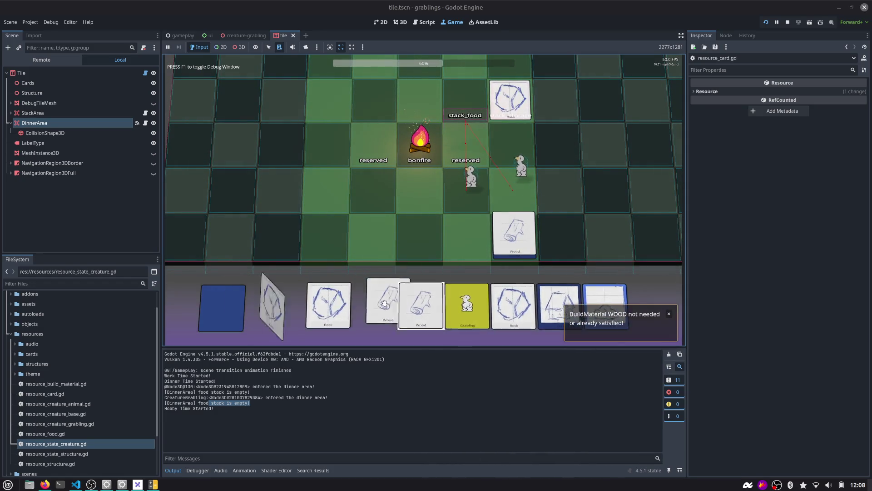
left_click_drag(359, 302, 514, 218)
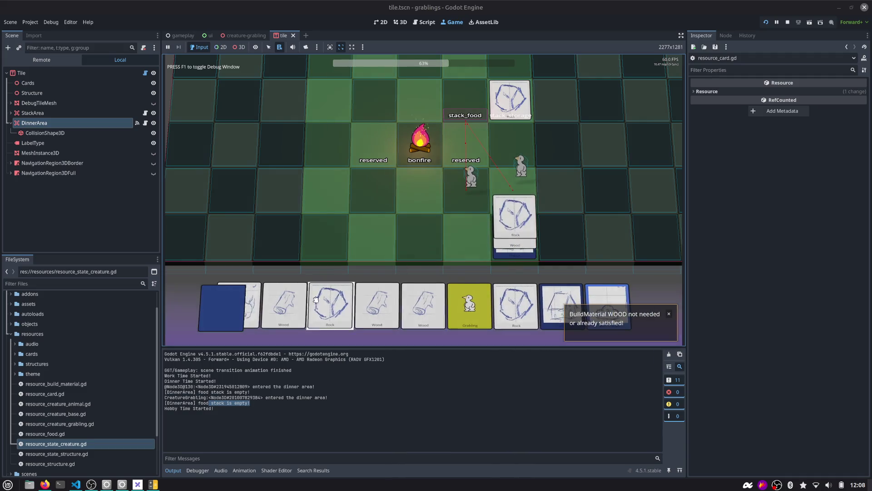
left_click_drag(355, 302, 499, 138)
left_click_drag(307, 305, 389, 241)
left_click_drag(362, 304, 420, 217)
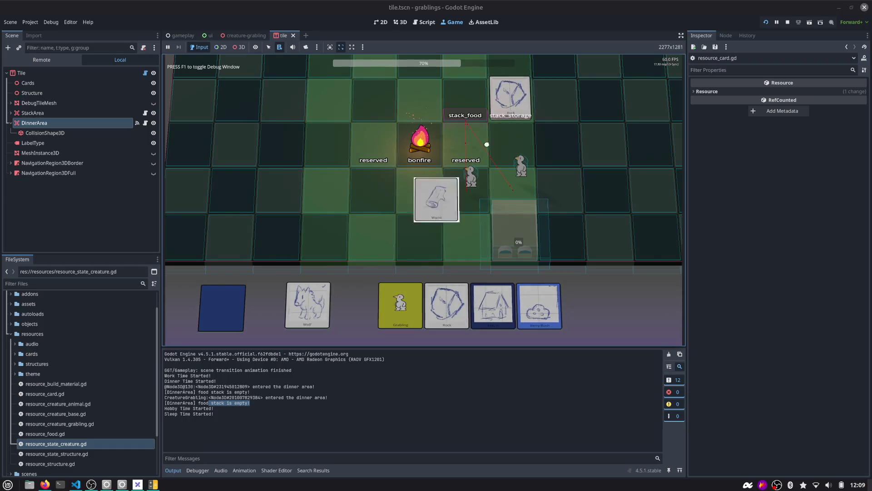
left_click(421, 295)
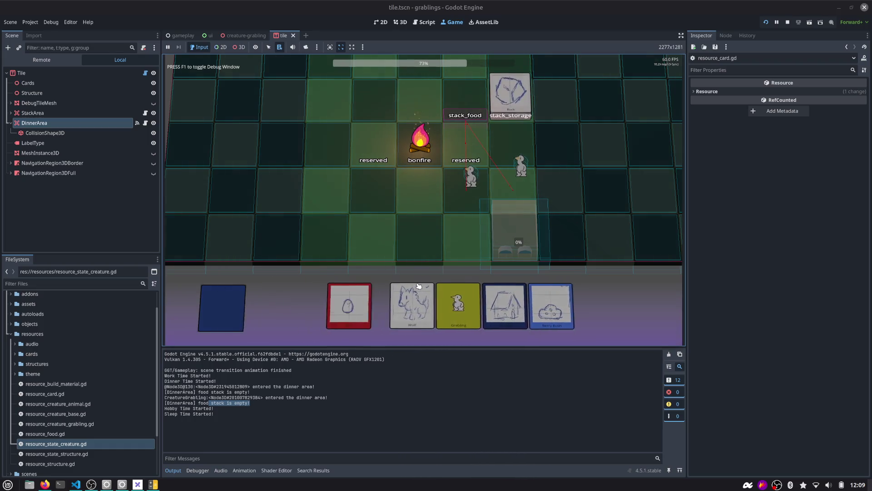
left_click_drag(379, 302, 465, 103)
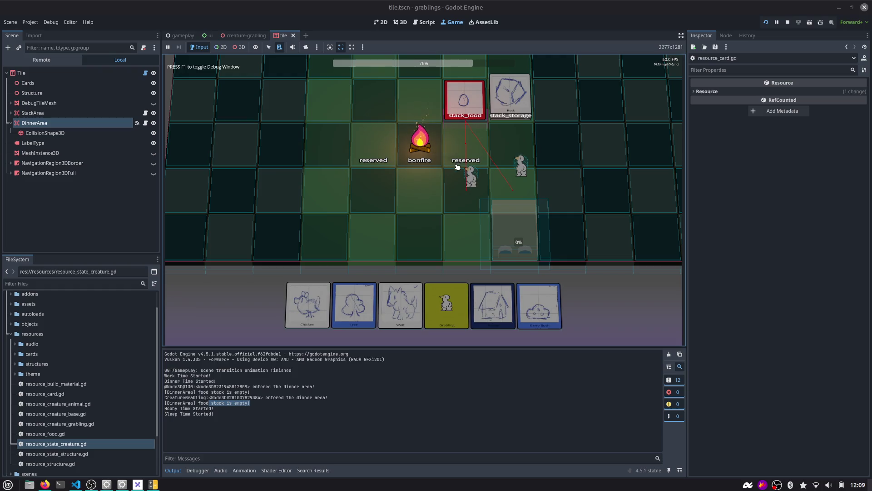
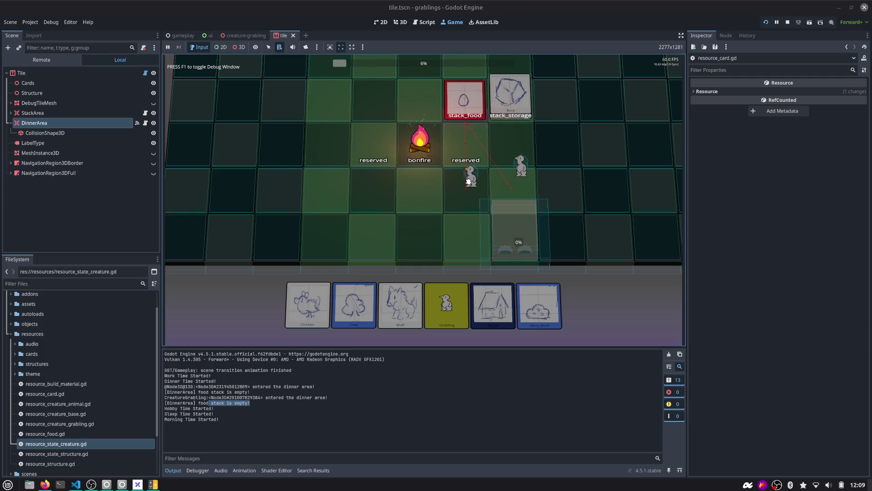
Set the running game's time scale to x3.00 and bring up dinner_area.gd.
key("3")
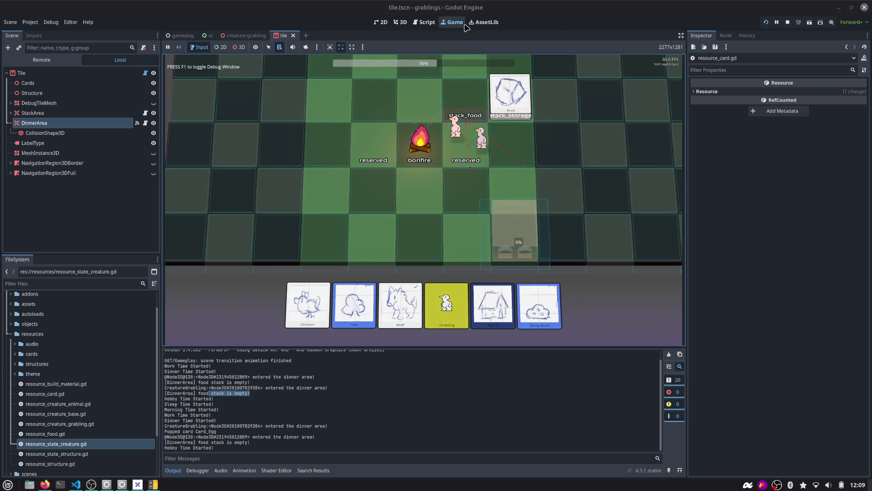
left_click(425, 21)
scroll(432, 261, "down", 1)
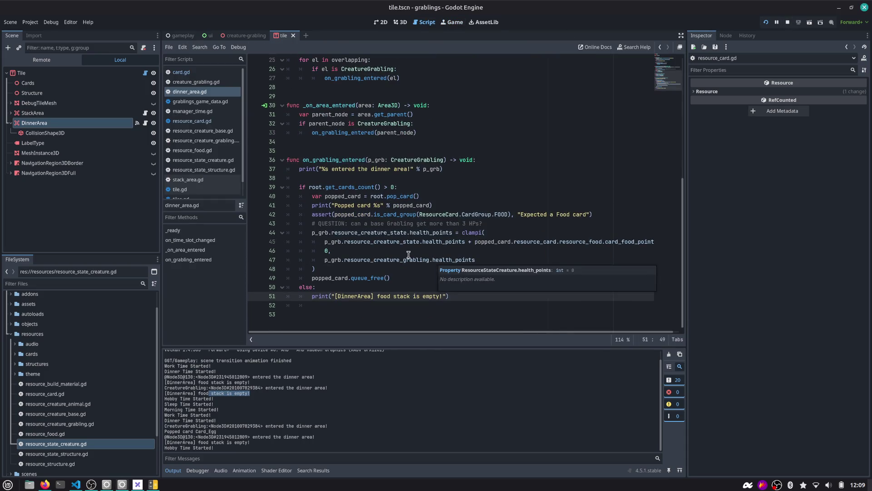
Add a QUESTION 2 comment below line 43 asking whether a Grabling should go eat.
left_click(353, 224)
key("End")
key("Return")
type("# QU")
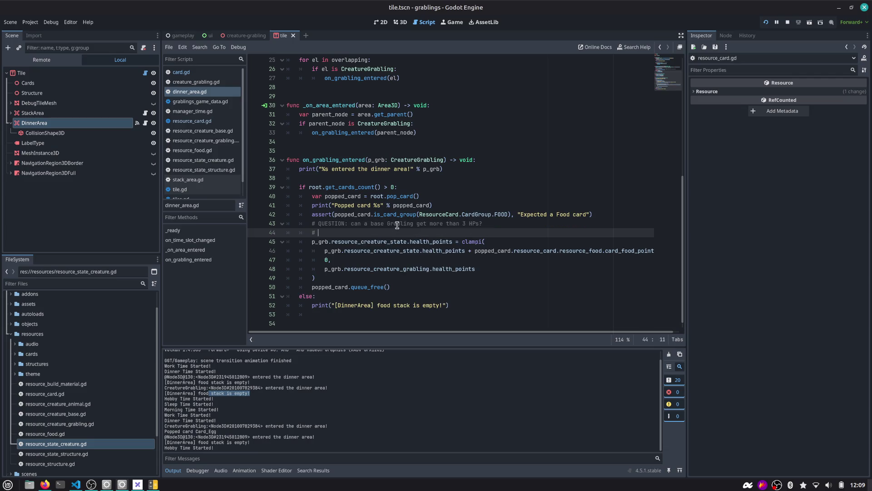
type("ESTION 2: ")
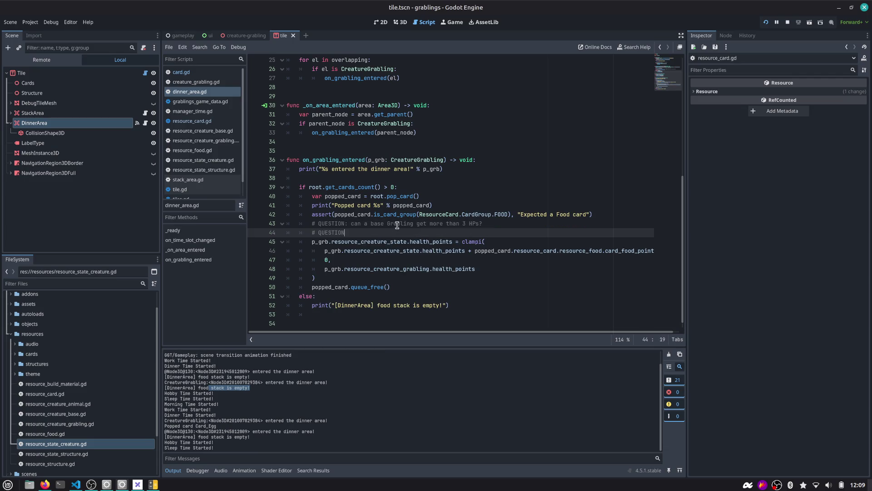
type("should a Gra")
type("bling go to ")
type("eat if ")
type("they")
key("BackSpace")
key("BackSpace")
type("have")
Add a QUESTION 3 comment: with 3 Grablings and one food resource, do all go to the food stack?
key("Return")
type("# ")
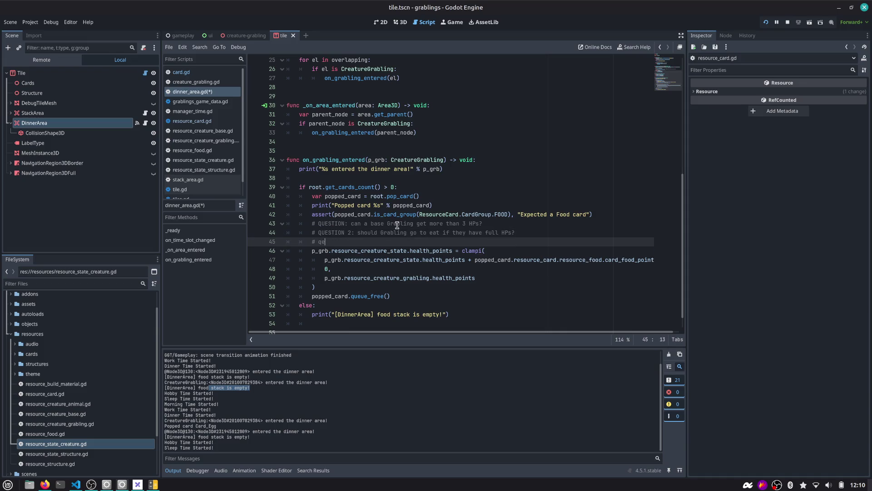
type("QUESTION 3: should")
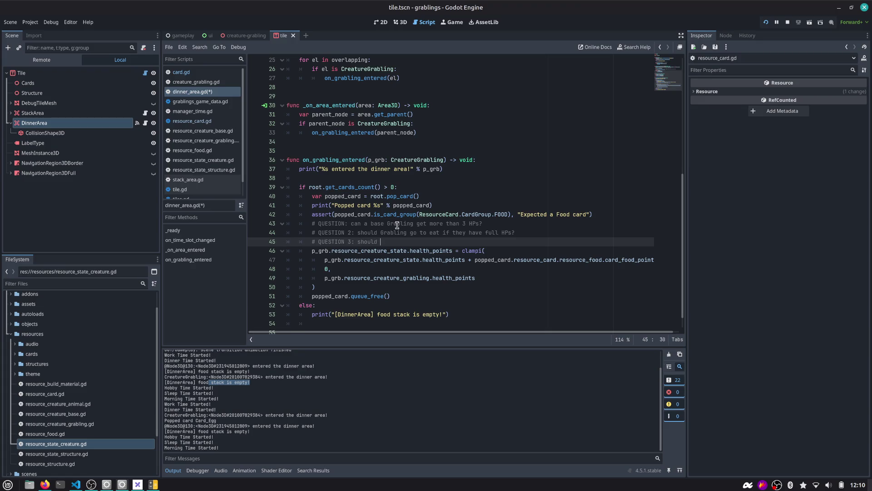
key("ctrl+shift+Left")
type("what")
key("ctrl+shift+Left")
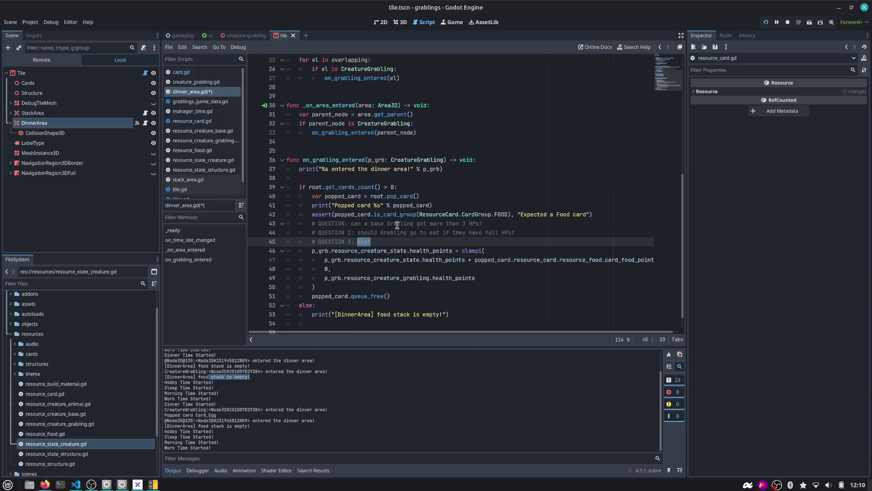
type("e")
type("whe")
type("have 3 Grabli")
type("ngs an")
type("ood resource")
type(", what should they")
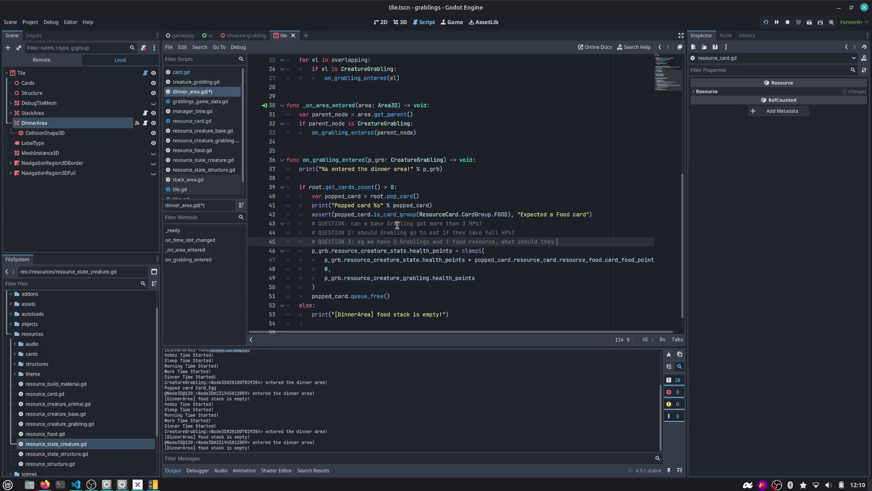
type("grablings do?")
type("hould")
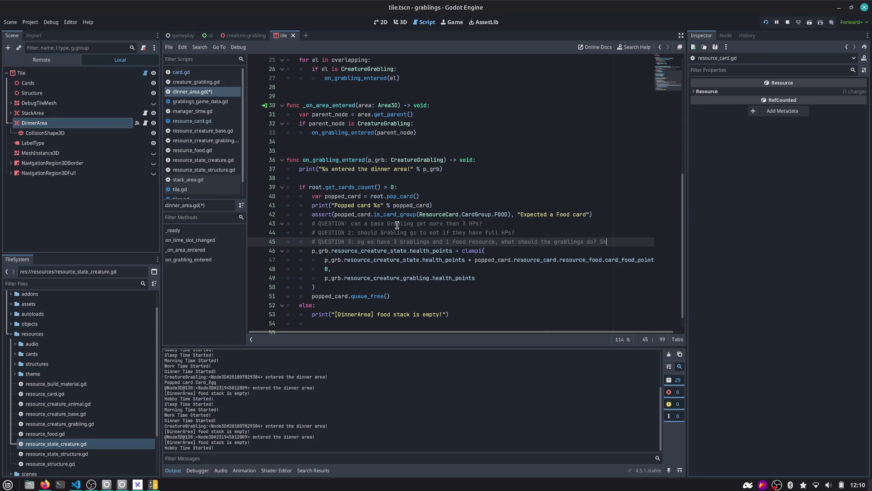
key("Return")
type("# they all go ")
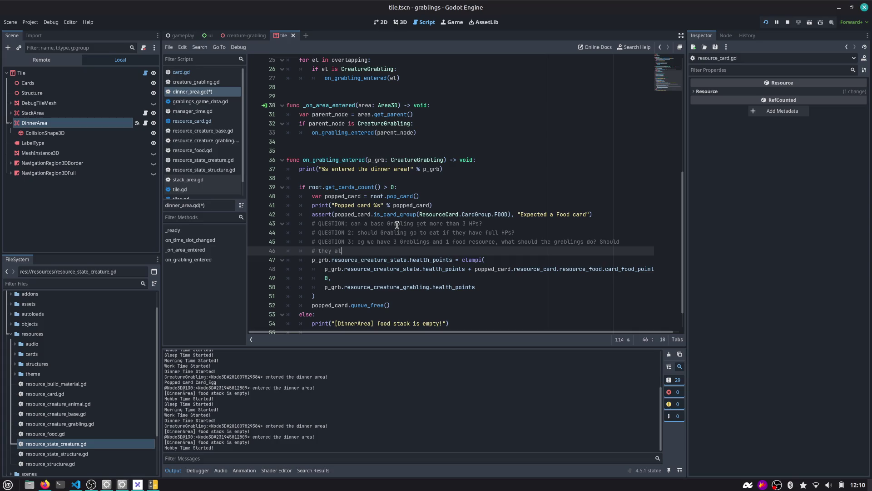
type("to the food")
type(" stack?")
left_click(453, 22)
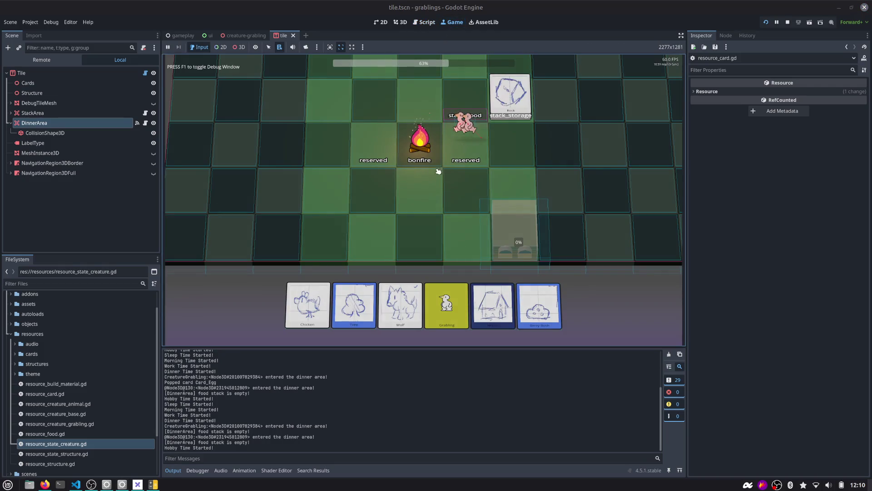
Pan the camera, drop a Grabling card from the hand onto the board, and grab a creature.
key("w")
key("d")
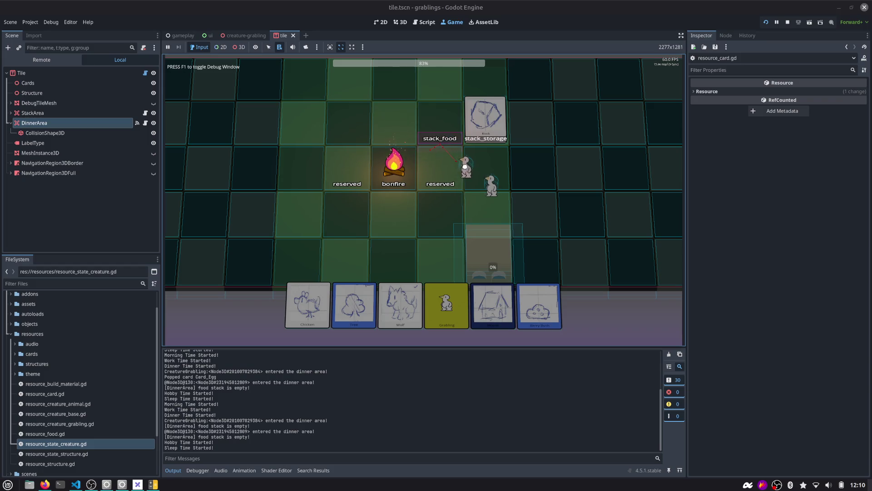
mouse_move(447, 301)
left_mouse_down()
mouse_move(343, 210)
mouse_move(324, 215)
mouse_move(331, 214)
left_mouse_up()
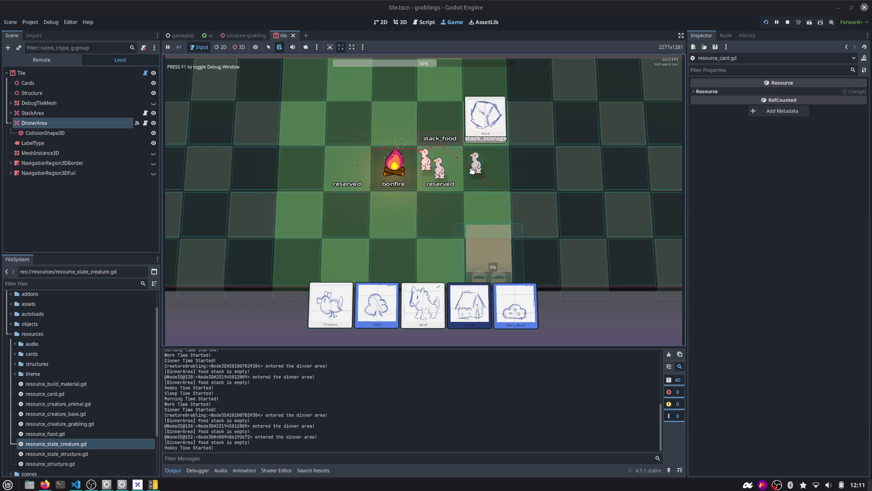
left_click_drag(451, 183, 462, 163)
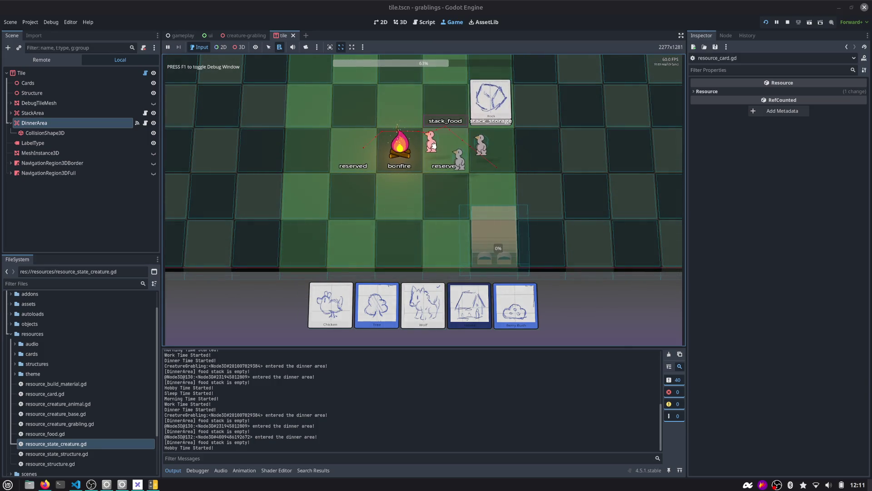
Restart the running game.
key("alt+Tab")
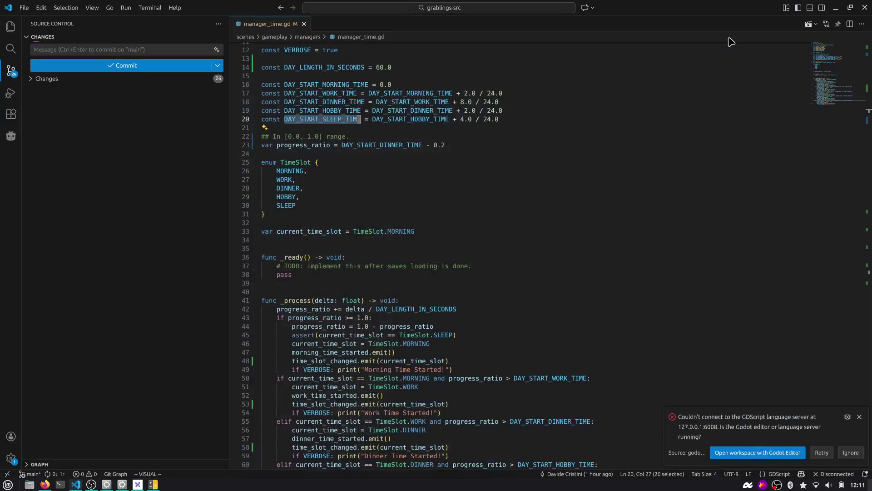
key("alt+Tab")
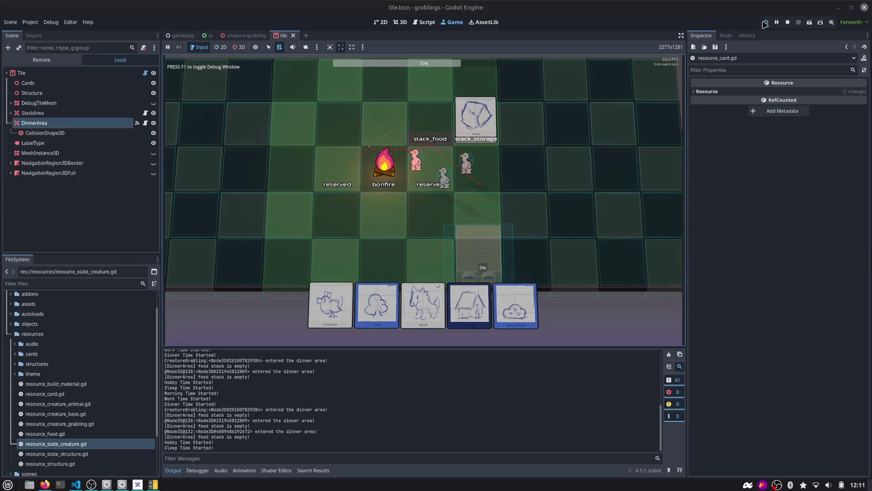
left_click(766, 22)
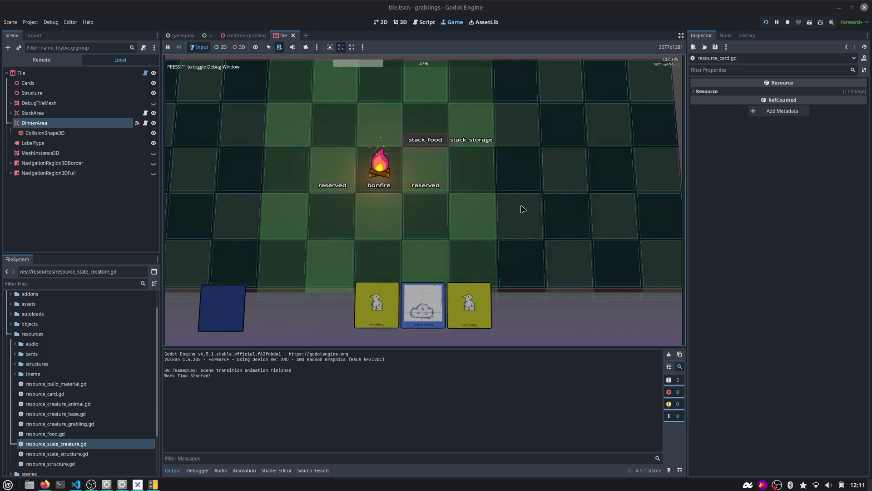
key("alt+Tab")
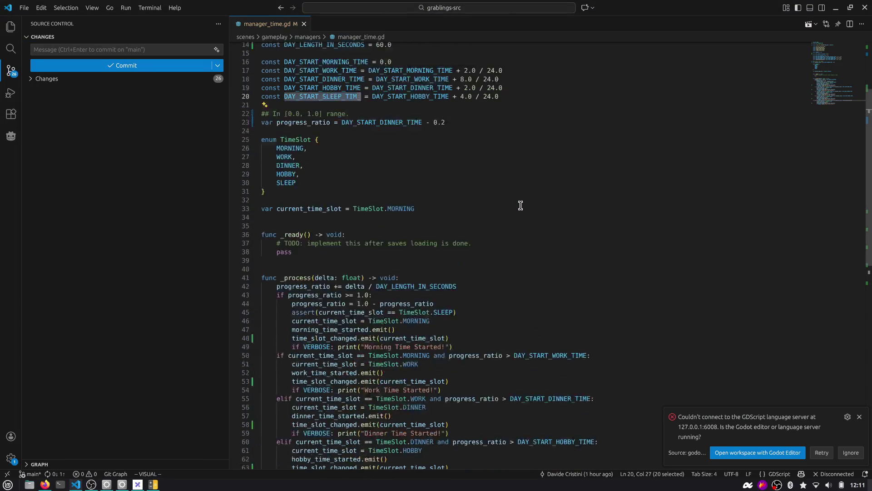
key("alt+Tab")
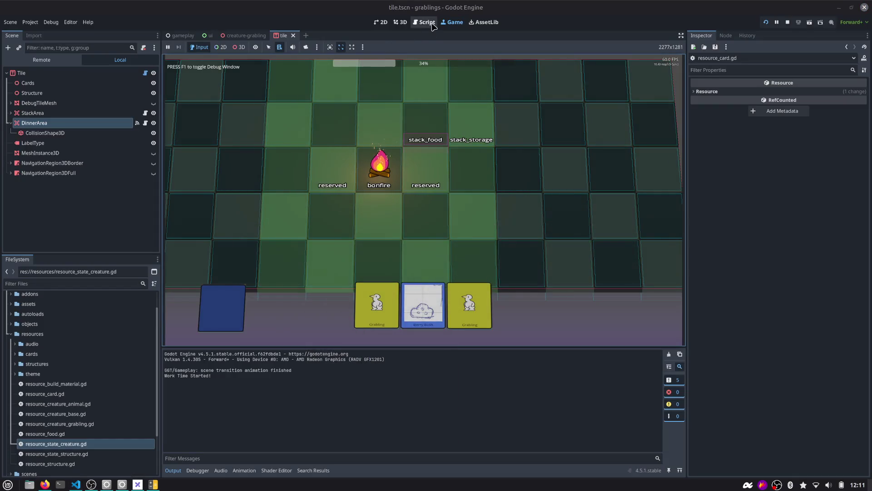
Place two Grabling cards on tiles by the bonfire and highlight the 'Dinner Time Started!' log line.
left_click_drag(518, 303, 468, 241)
left_click_drag(446, 303, 425, 234)
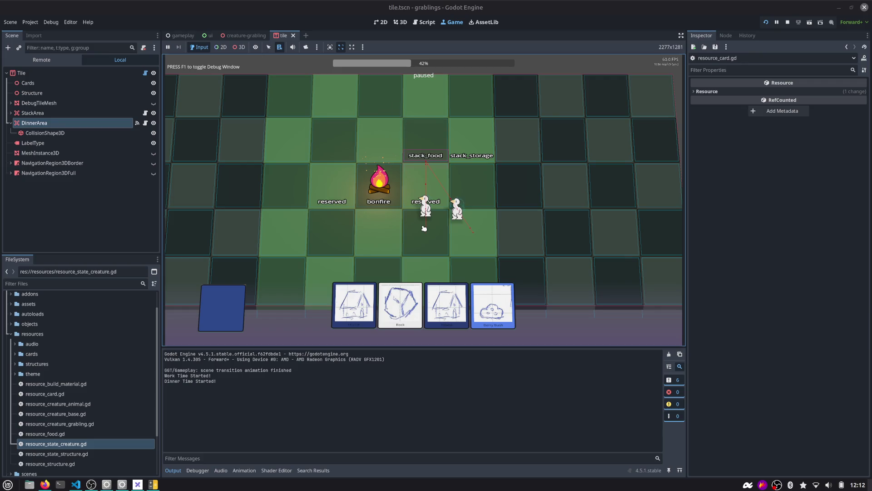
left_click_drag(168, 382, 213, 382)
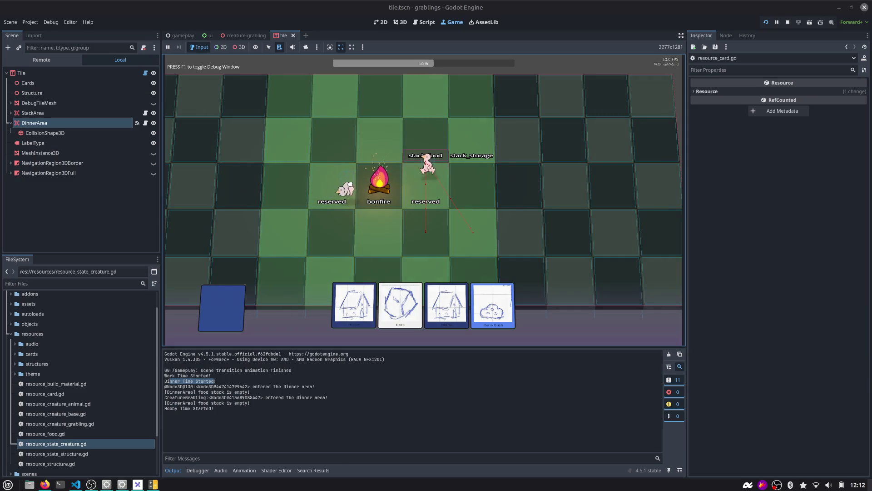
Show tile.tscn in the 3D view and orbit around the dinner area's box volume.
left_click(424, 22)
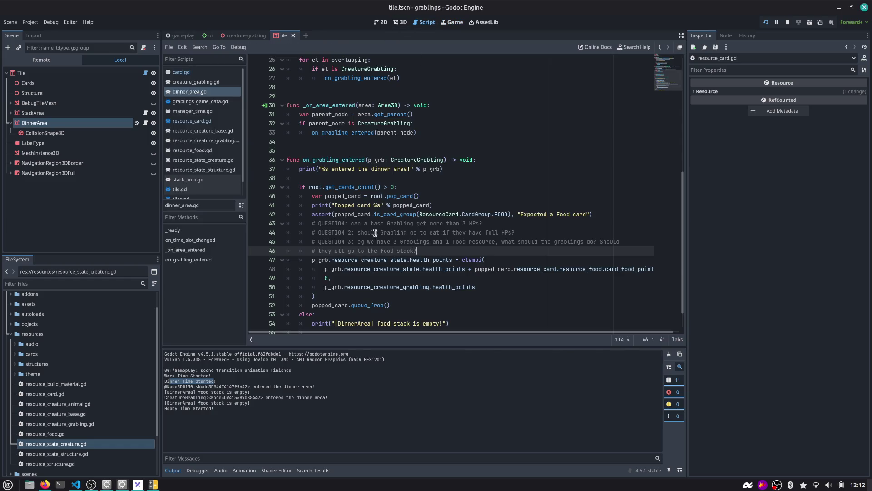
left_click(358, 232)
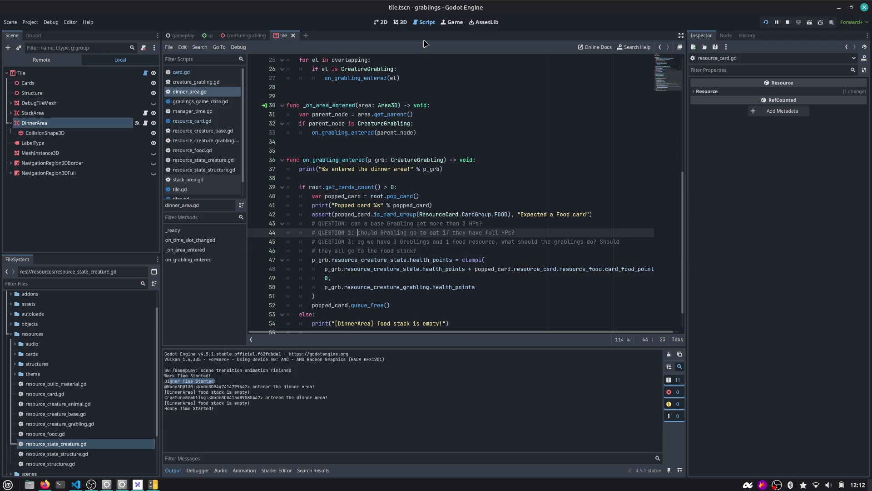
left_click(401, 22)
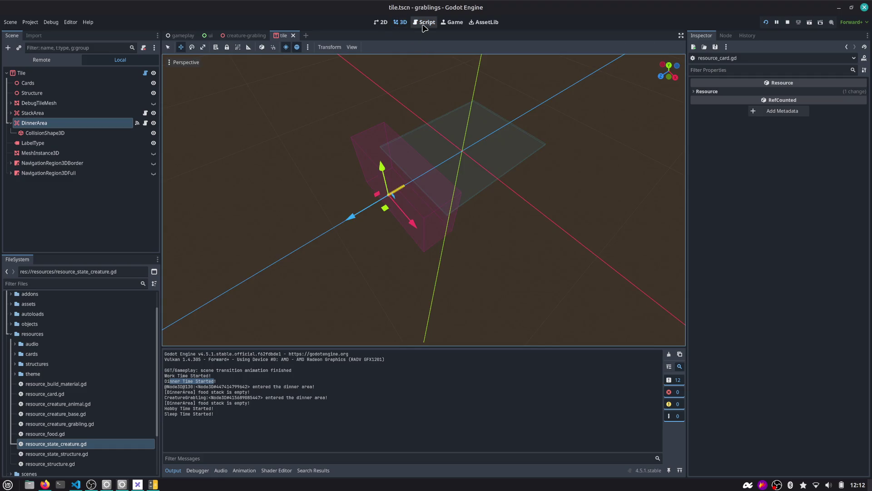
left_click_drag(356, 150, 384, 136)
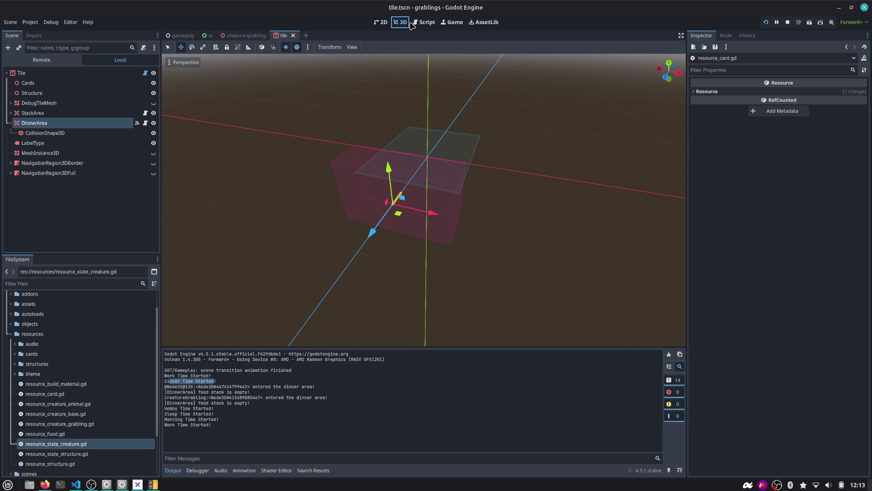
Open creature_grabling.gd and locate health_points in its initializer.
left_click(424, 21)
left_click(331, 117)
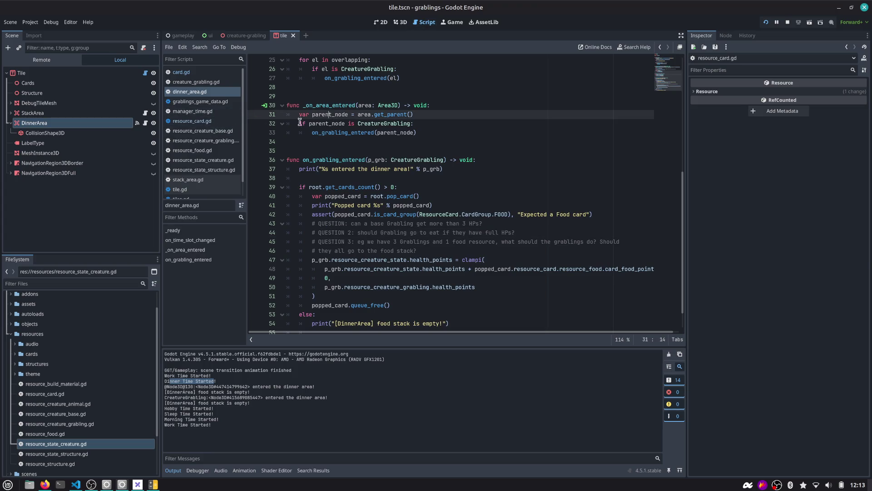
left_click(207, 83)
scroll(667, 113, "up", 10)
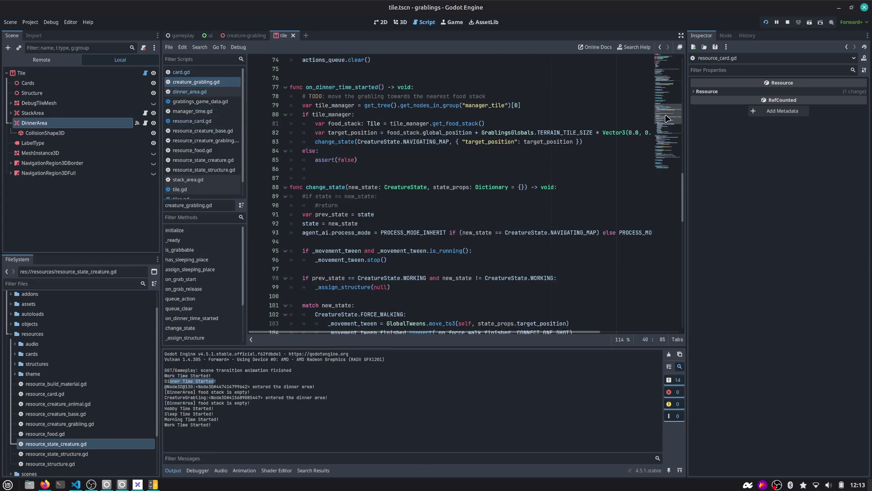
scroll(666, 51, "down", 7)
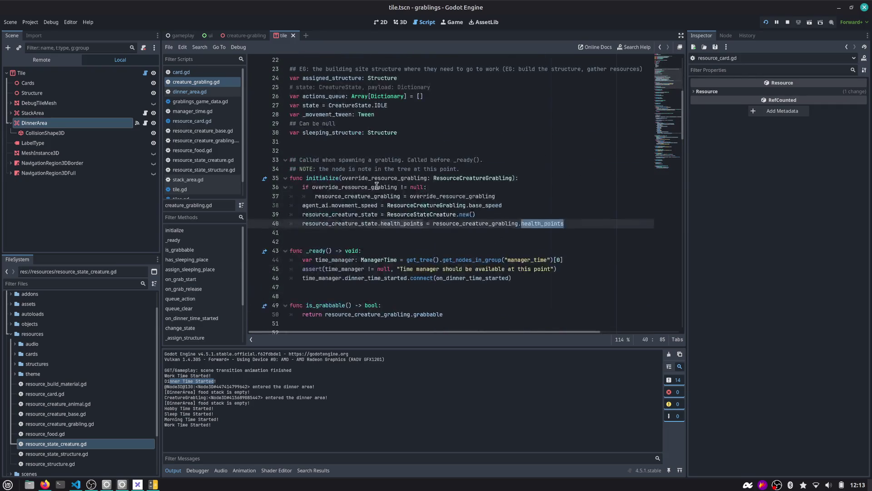
double_click(396, 223)
scroll(396, 223, "down", 3)
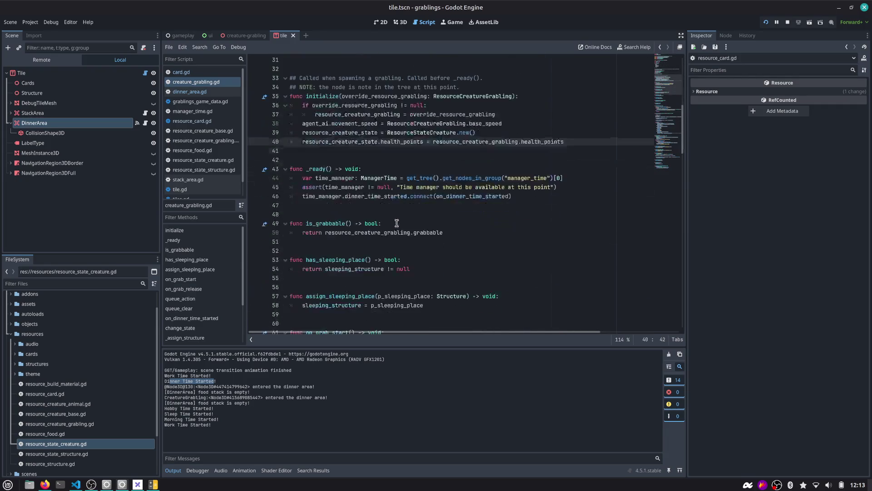
Draft a time_manager line above the dinner_time_started connect call, then delete it.
double_click(362, 196)
key("End")
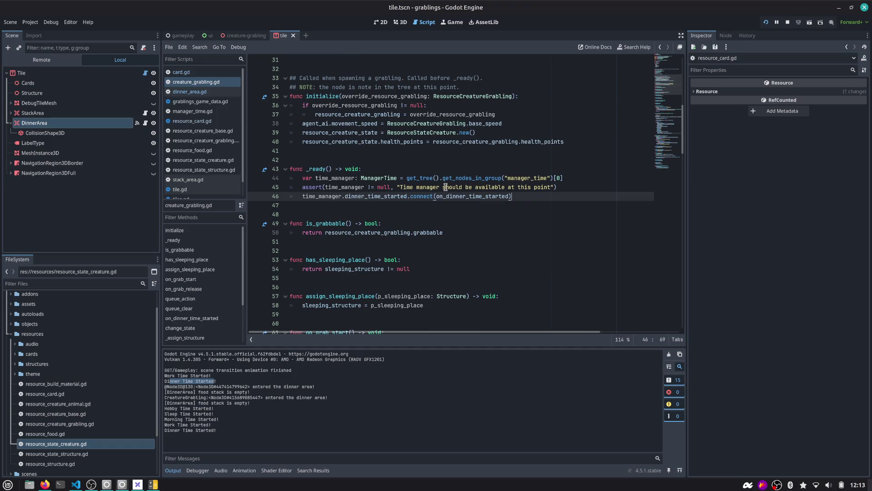
key("Up")
key("End")
key("Return")
type("time_ma")
key("Return")
type(".")
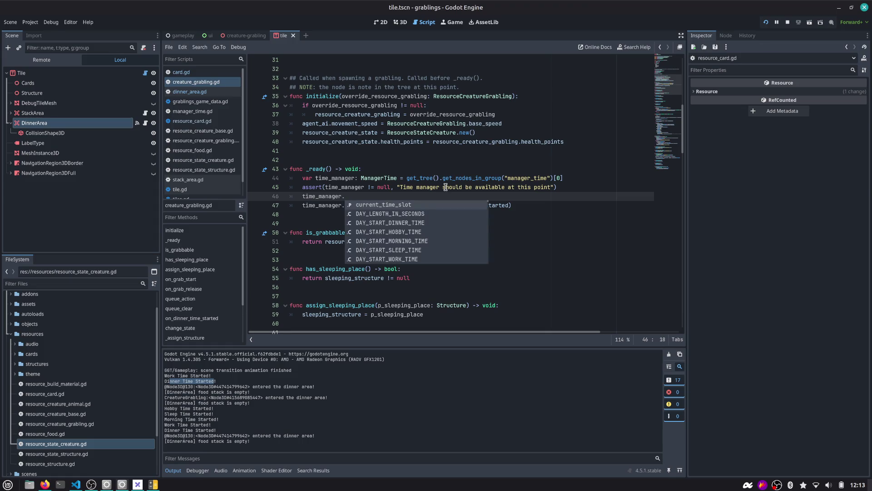
key("Escape")
key("shift+Home")
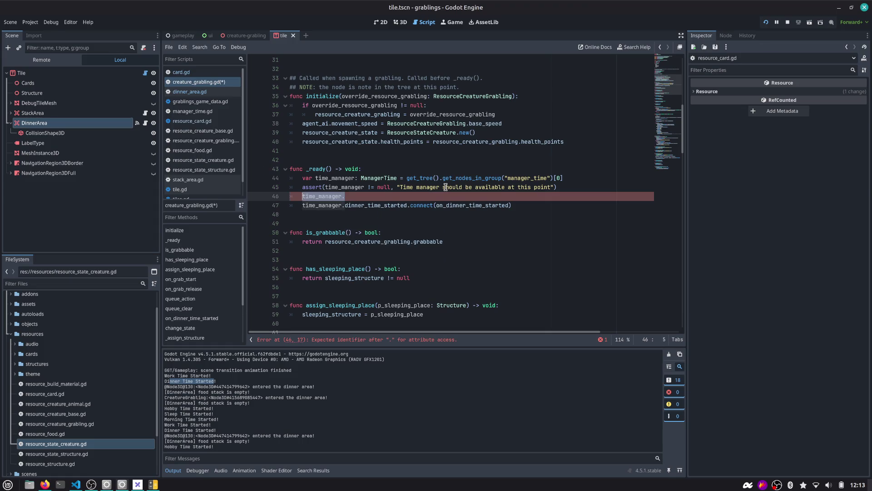
key("ctrl+shift+k")
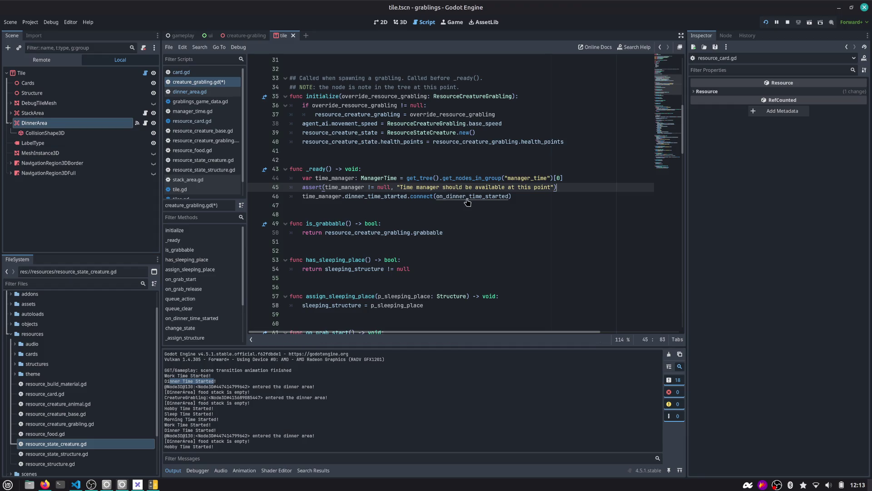
In on_dinner_time_started, add 'resource_creature_state.health_points -= 1' with an after-work comment and save.
left_click(465, 199, "ctrl")
left_click(362, 261)
left_click(498, 187)
key("Return")
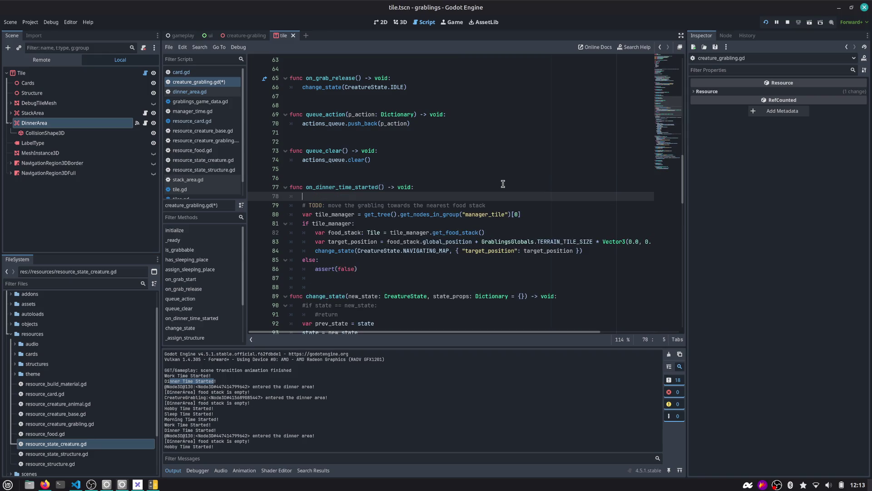
type("state")
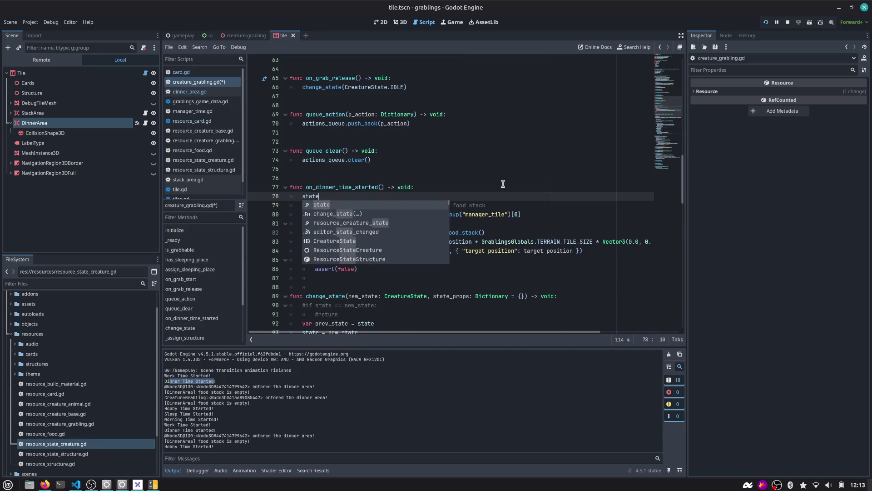
key("Down")
key("Down")
key("Return")
type(".health_points -= 1")
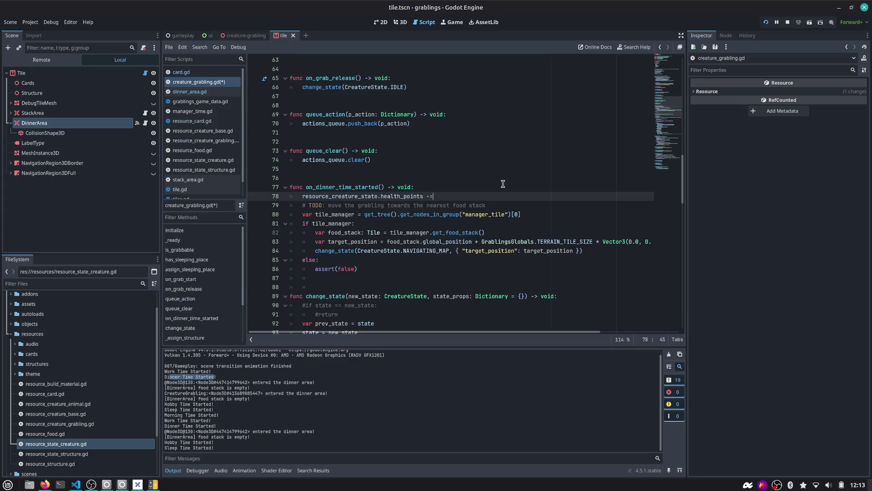
type(" # ")
type("Grablgn")
key("ctrl+shift+Left")
type("Grablings ")
type("lost ")
type("1 HP")
key("Return")
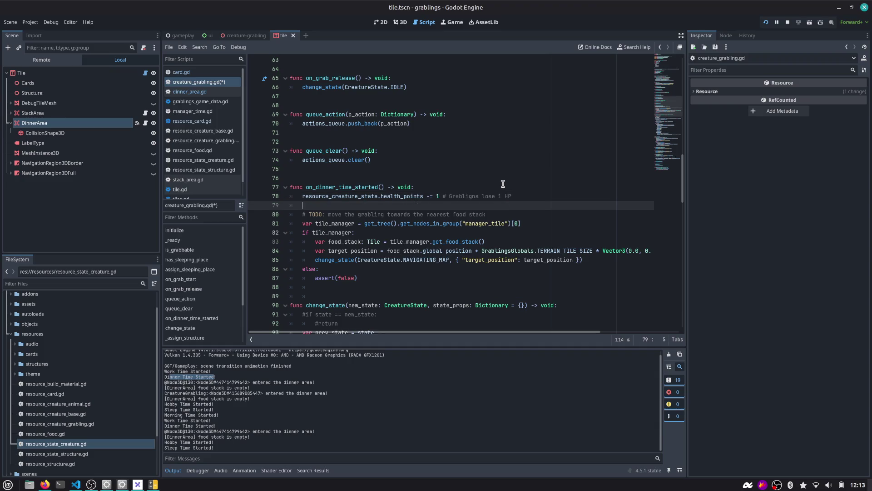
key("Up")
type("after work")
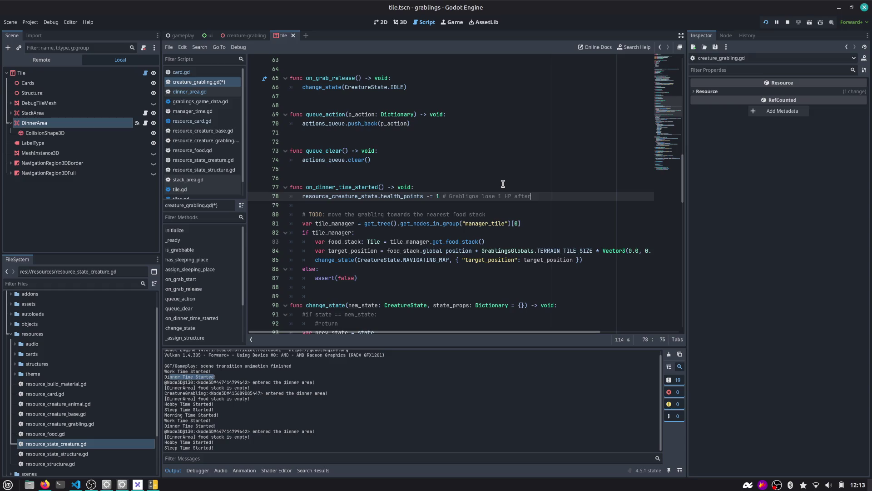
key("ctrl+s")
double_click(355, 195)
double_click(396, 196)
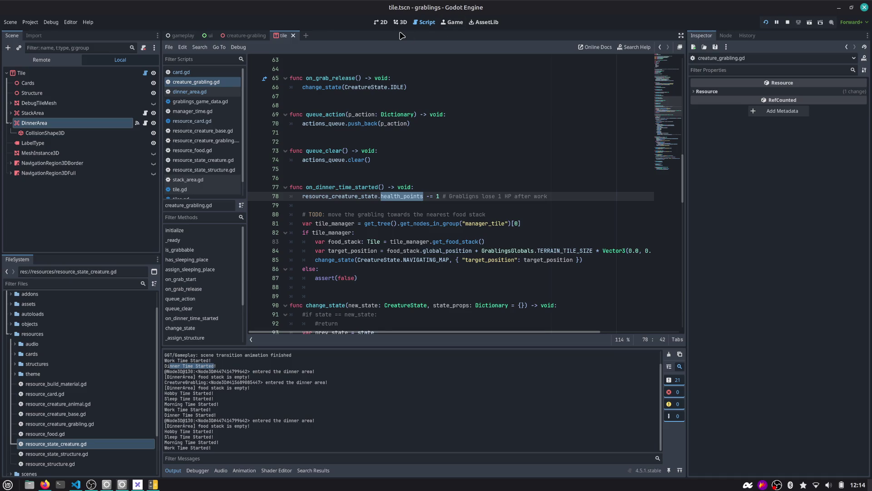
Glance at the running game, then reopen dinner_area.gd in the script editor.
left_click(457, 22)
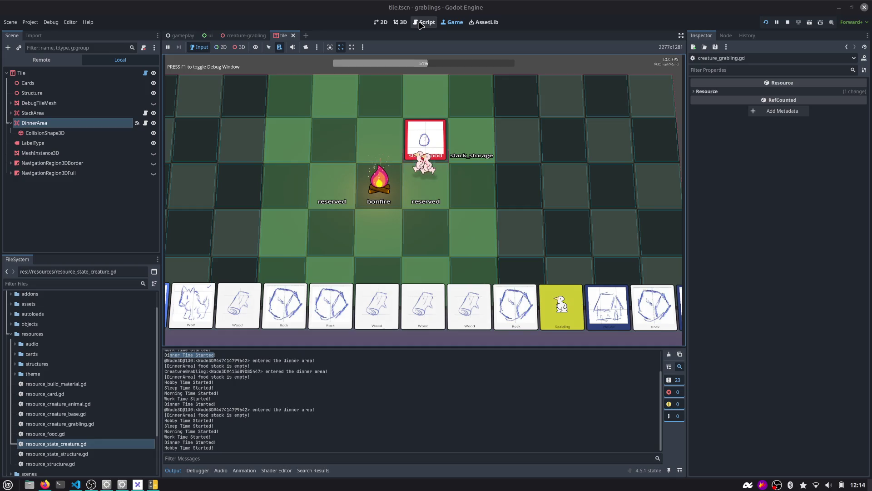
left_click(422, 25)
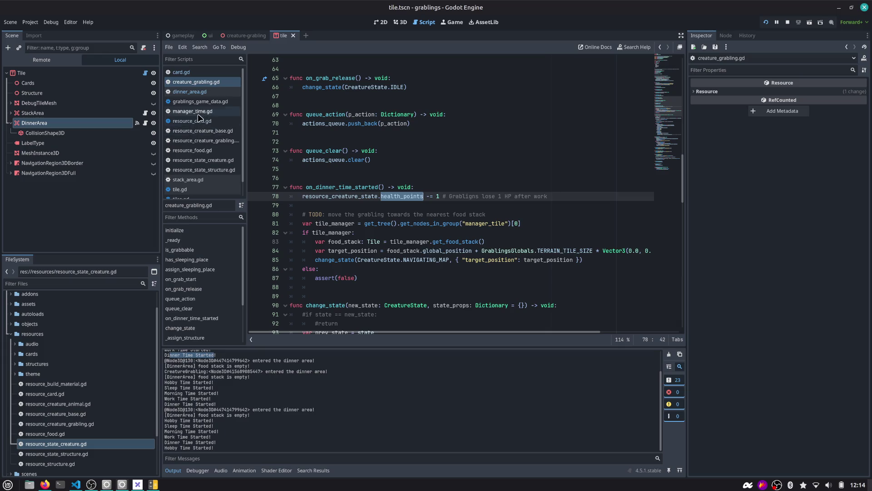
left_click(189, 91)
scroll(373, 225, "down", 1)
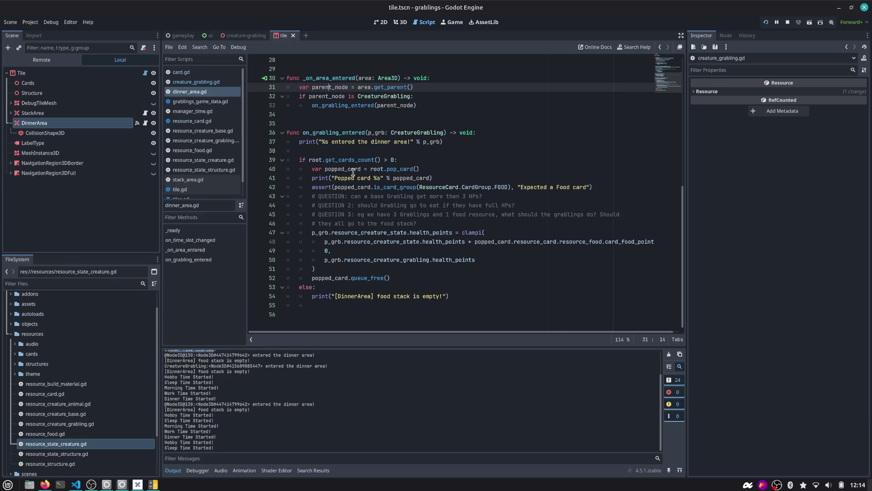
Replace pop_card() with get_base_card() on line 40 of dinner_area.gd.
double_click(358, 171)
double_click(400, 170)
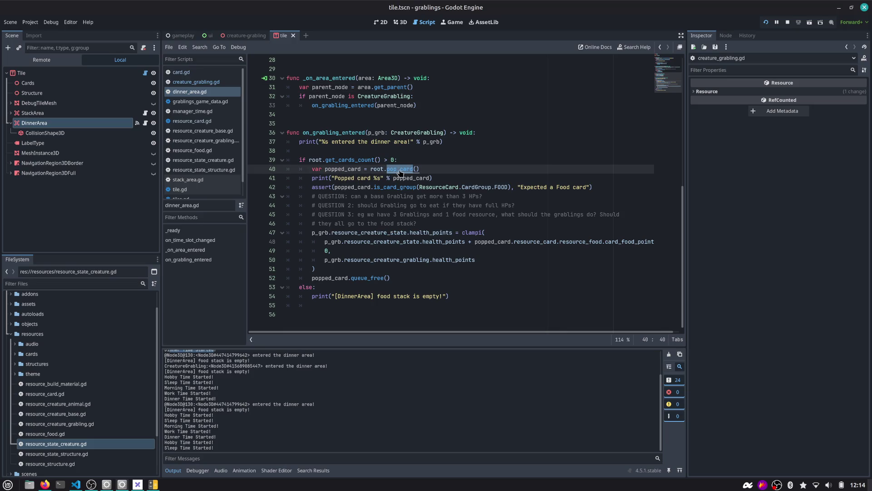
type("_b")
key("Return")
Review get_base_card and remove_card in tile.gd, then return to dinner_area.gd line 40.
left_click(401, 168, "ctrl")
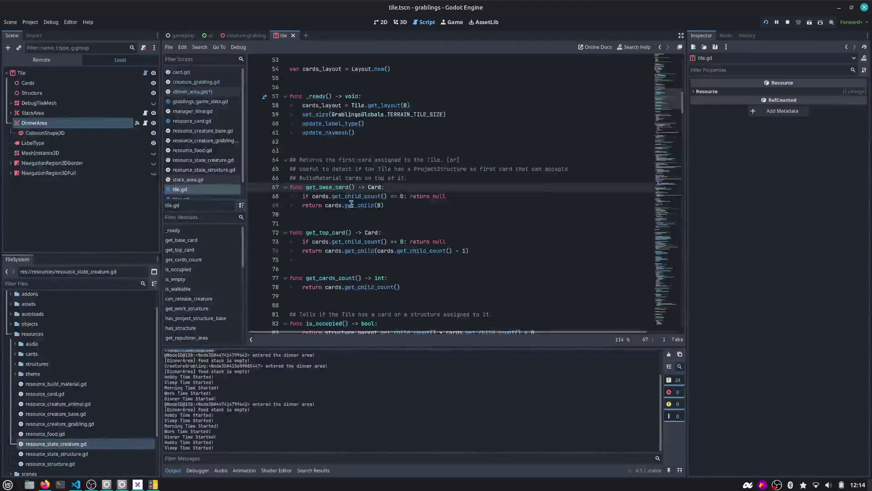
double_click(331, 187)
scroll(672, 113, "down", 5)
left_click_drag(672, 113, 680, 228)
left_click(184, 216)
type("remove")
left_click(230, 229)
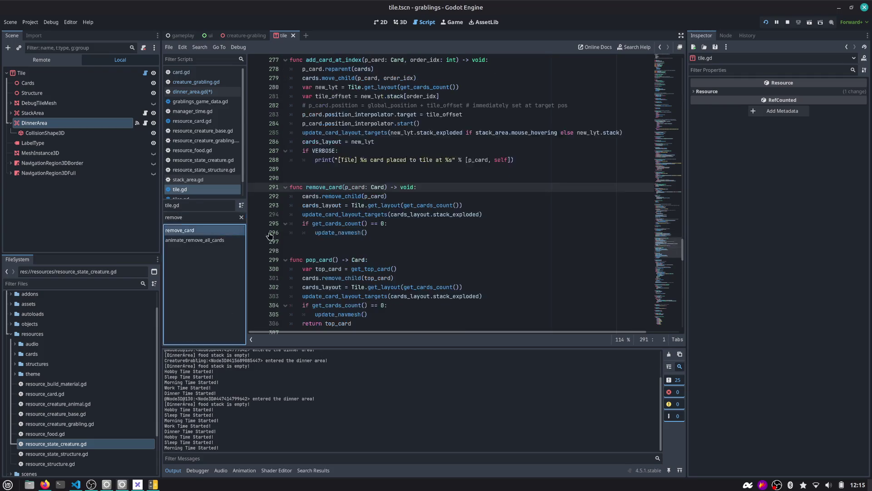
scroll(328, 192, "down", 1)
left_click(339, 196)
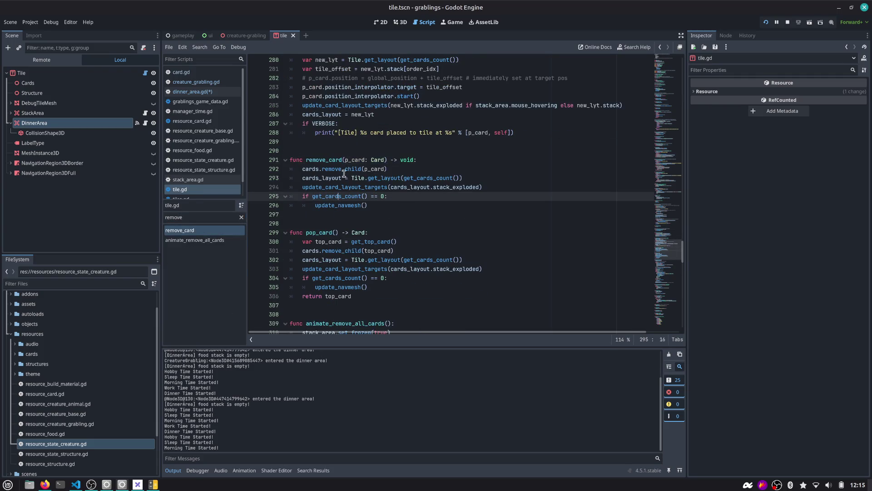
double_click(370, 169)
double_click(327, 160)
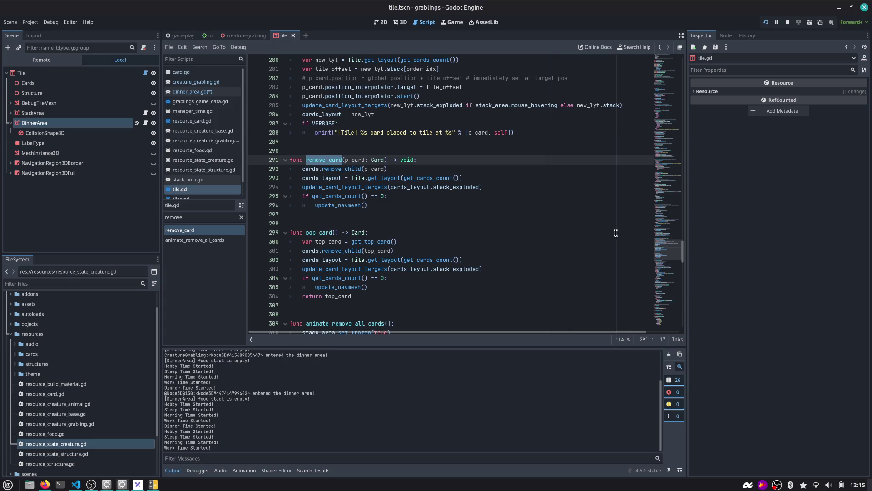
left_click(459, 196)
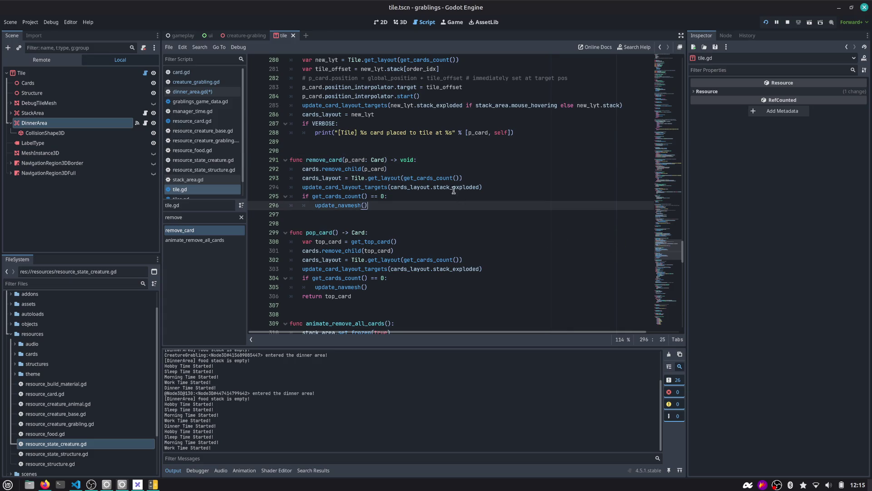
key("alt+Left")
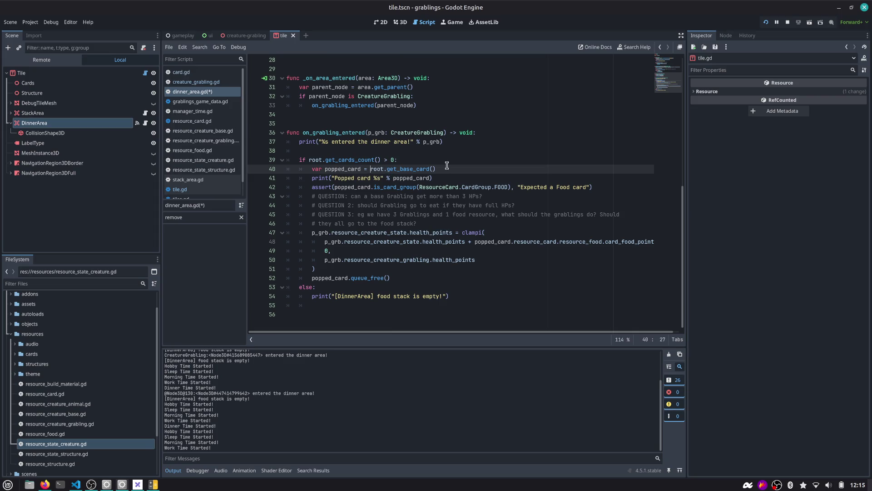
Wrap the call as root.remove_card(root.get_base_card()), rename popped_card to consumed_card, and save.
type("root.remove_ca")
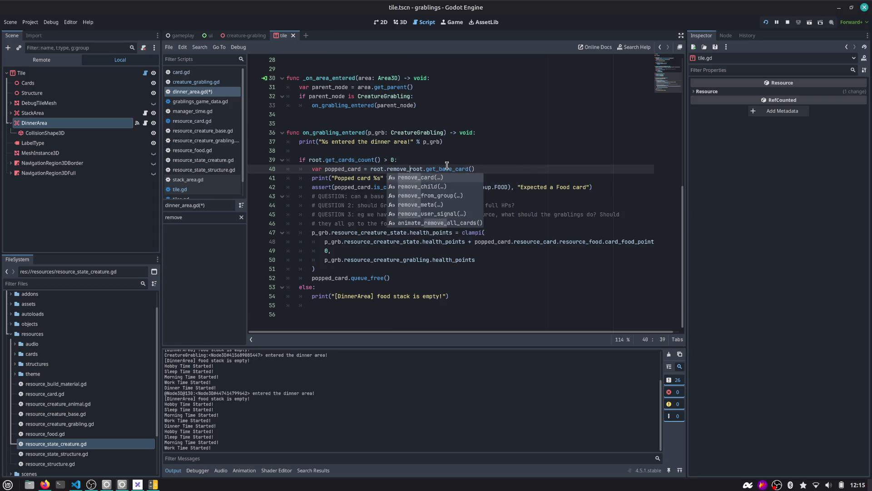
key("Return")
key("End")
type(")")
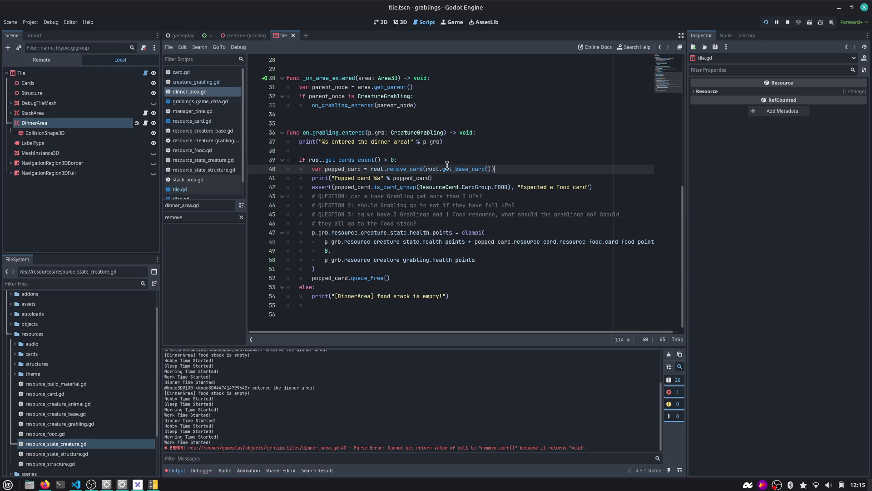
key("ctrl+shift+Right")
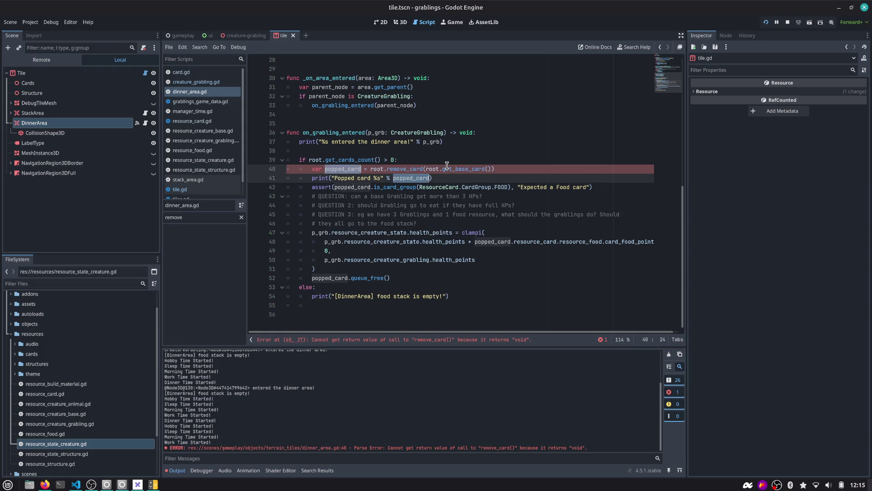
key("ctrl+d")
key("ctrl+d")
key("ctrl+d")
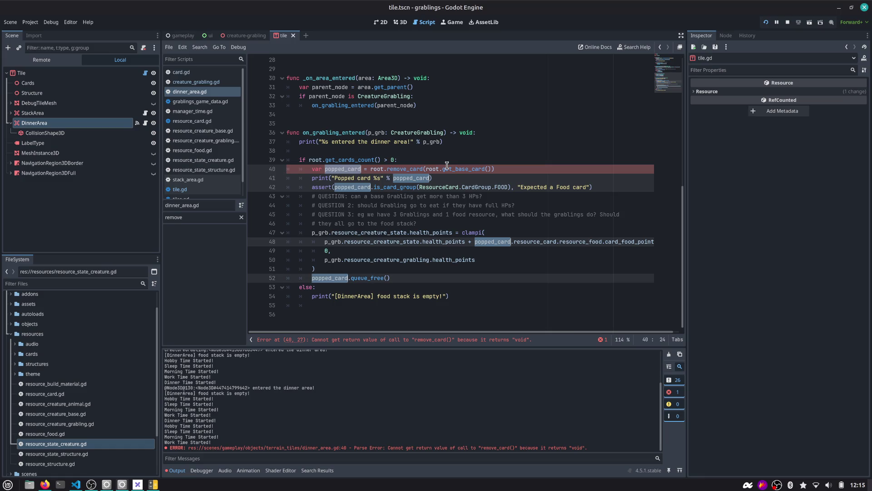
type("consumed_")
type("card")
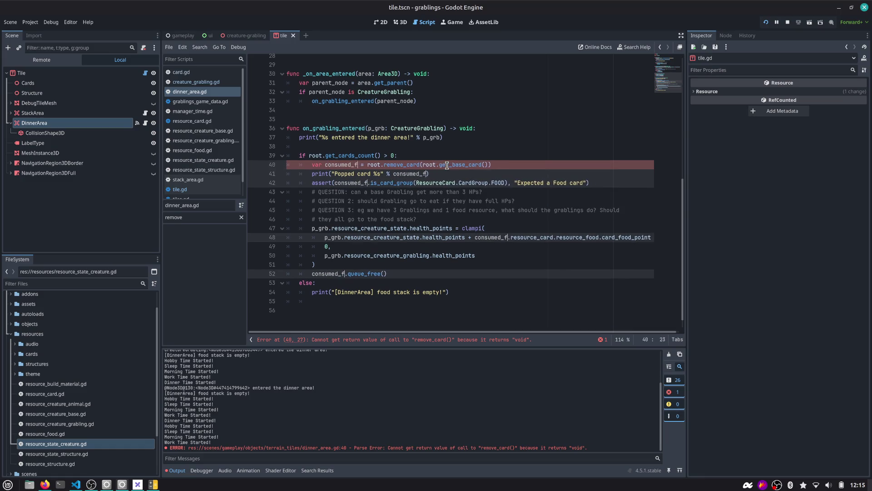
key("Escape")
key("ctrl+s")
key("ctrl+shift+Left")
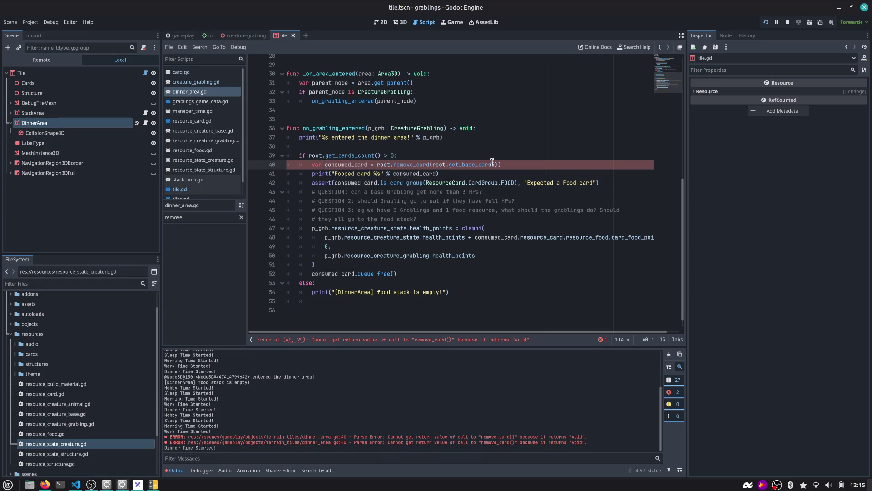
Make tile.gd's remove_card end with 'return p_card' and change its return type to Card.
left_click(405, 164, "ctrl")
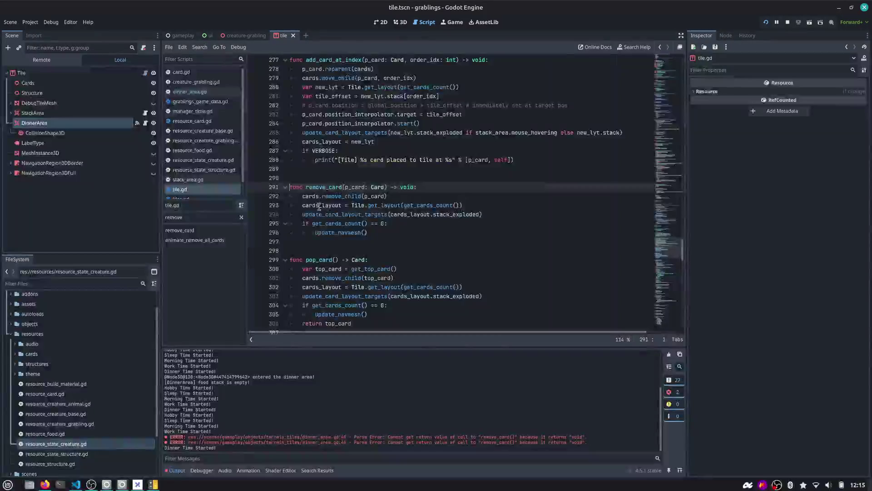
left_click(382, 232)
key("Return")
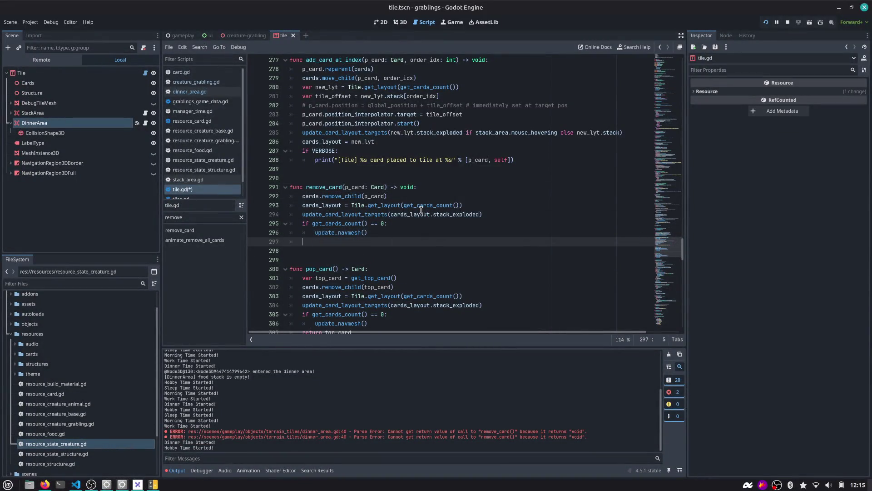
key("ctrl+Left")
key("ctrl+BackSpace")
type("return")
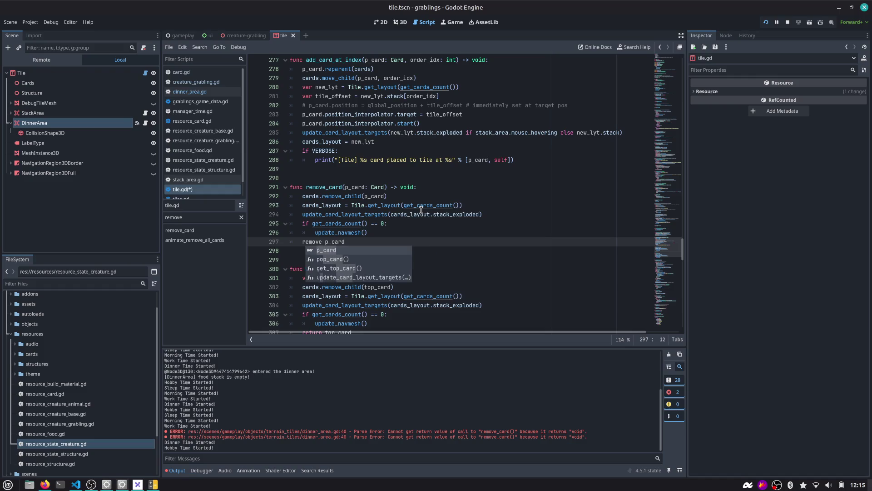
key("ctrl+s")
key("Up")
key("Up")
key("Up")
key("Up")
key("Up")
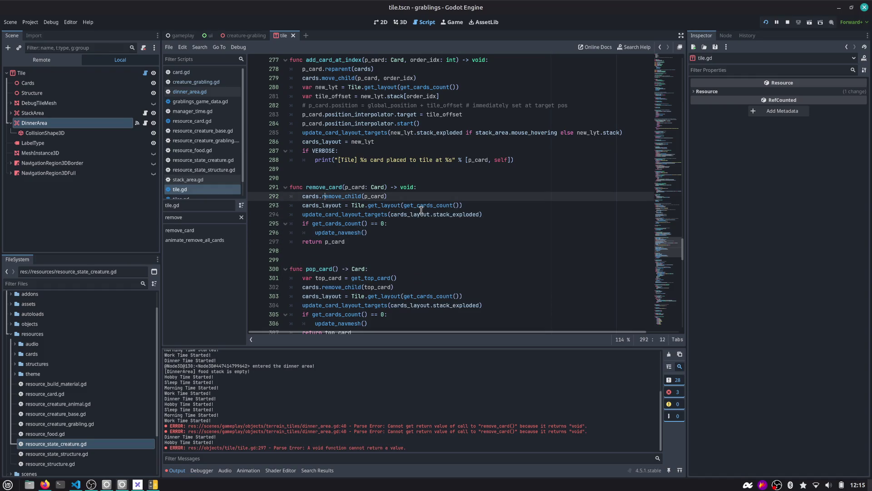
key("End")
key("Left")
key("ctrl+BackSpace")
type("Card")
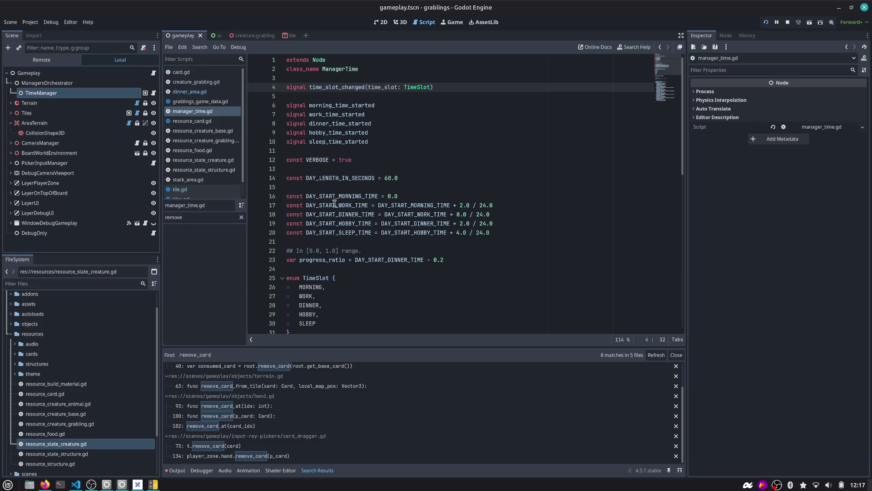
left_click(322, 261)
key("Home")
type("@export")
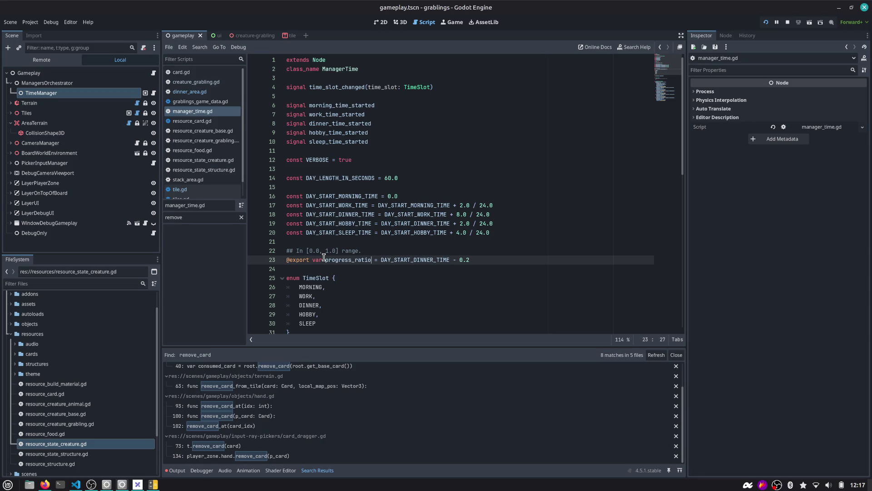
key("BackSpace")
type("_range(")
key("BackSpace")
type("(0)")
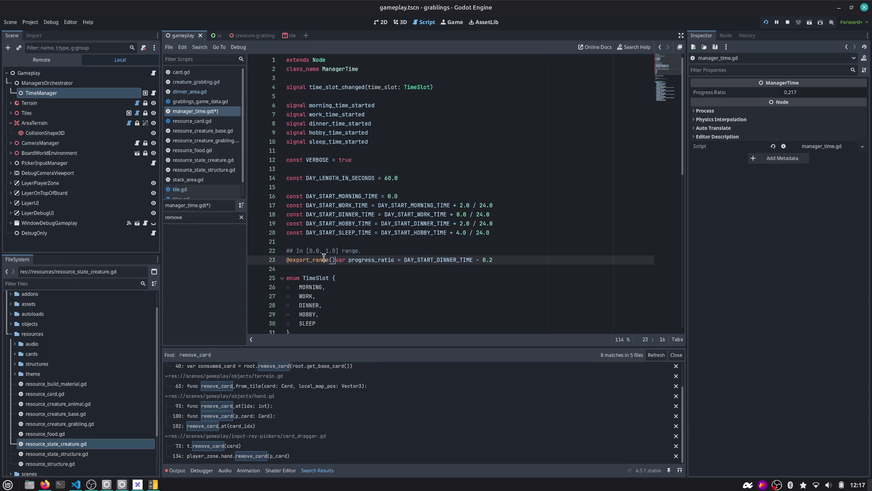
key("Left")
key("Left")
type(".0, 1.0")
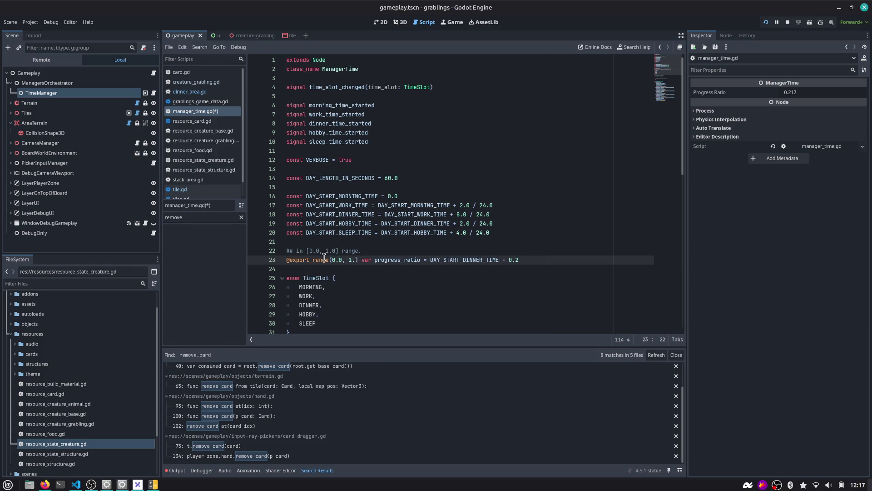
key("ctrl+Right")
key("ctrl+Right")
type(": float")
key("ctrl+s")
Drag the Progress Ratio slider in the Inspector, then revert it to its default 0.217.
scroll(323, 257, "down", 1)
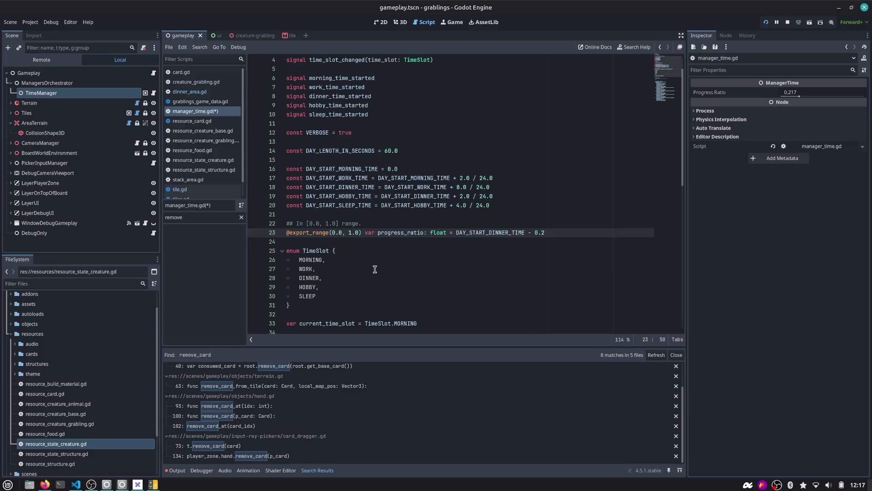
key("Down")
key("Down")
key("Down")
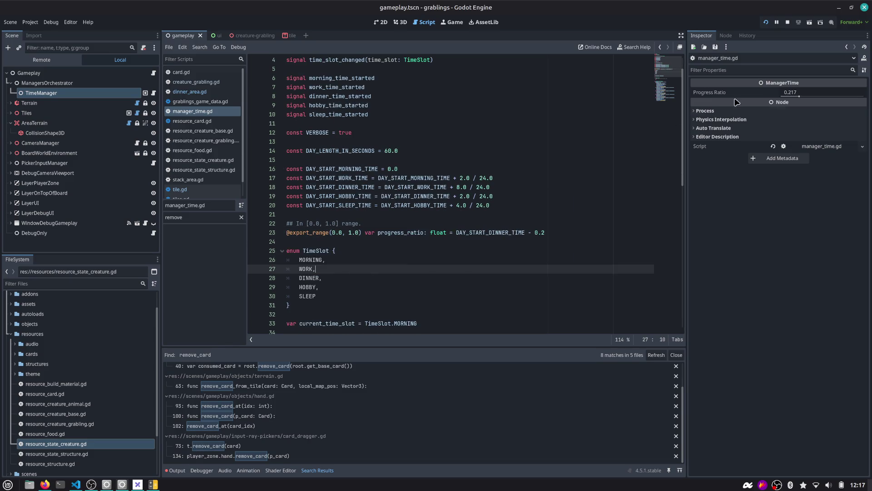
left_click_drag(799, 95, 852, 97)
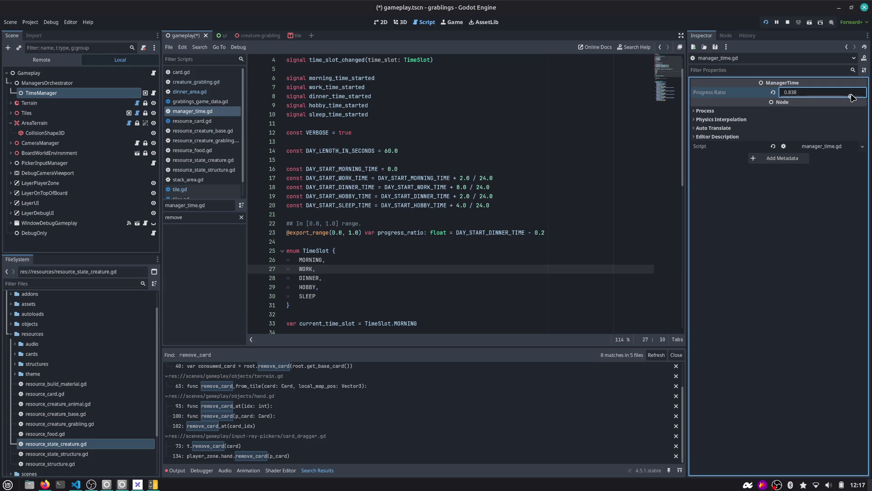
left_click(772, 92)
left_click(403, 227)
double_click(413, 233)
left_click(366, 250)
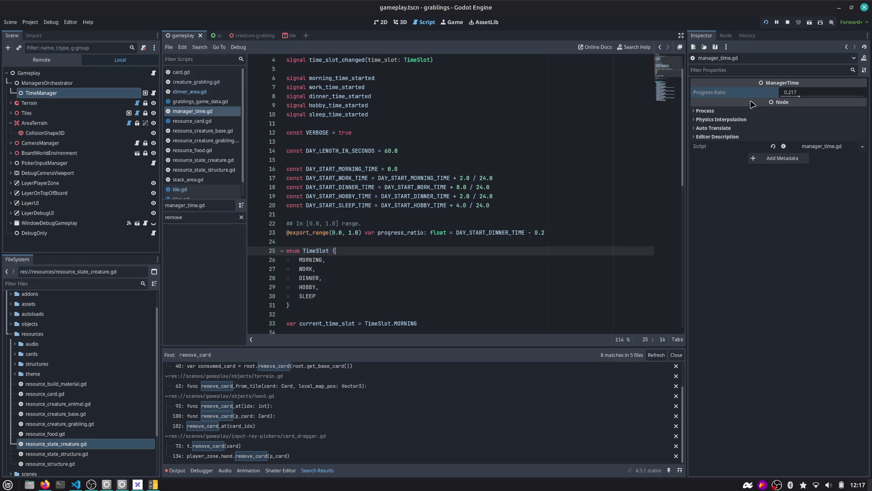
mouse_move(793, 94)
mouse_move(736, 96)
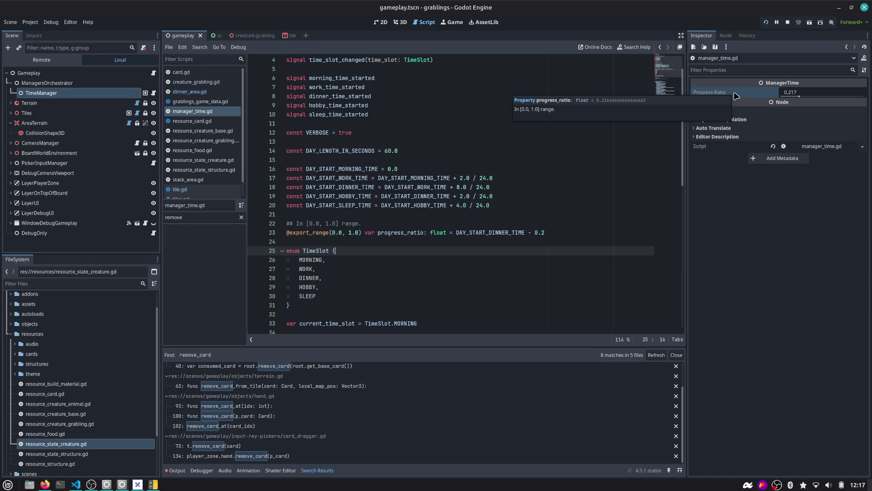
left_click(389, 170)
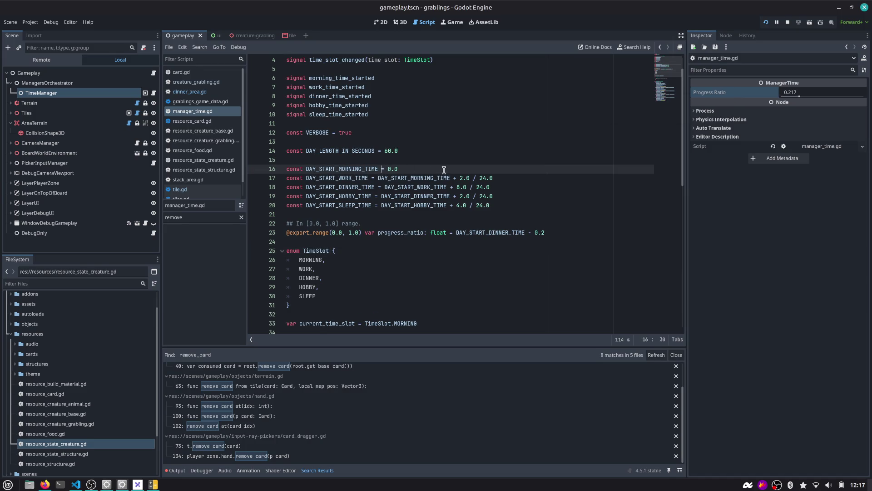
scroll(407, 169, "down", 2)
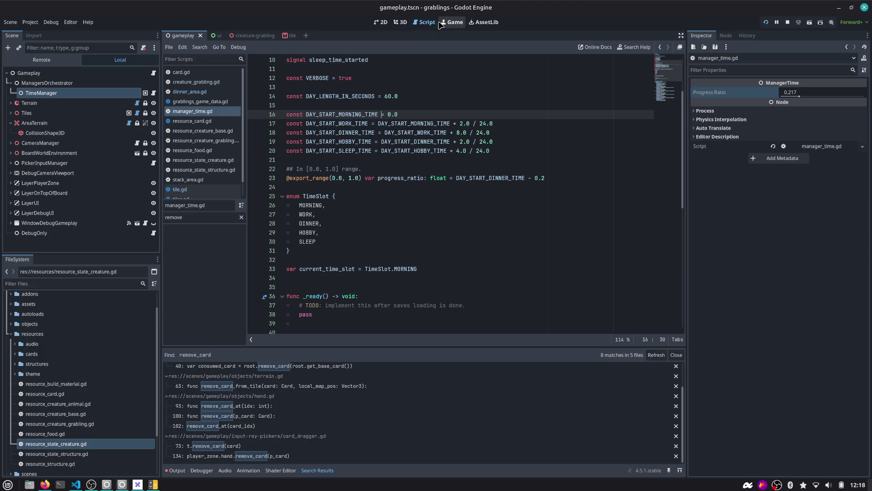
left_click(402, 23)
scroll(431, 145, "up", 5)
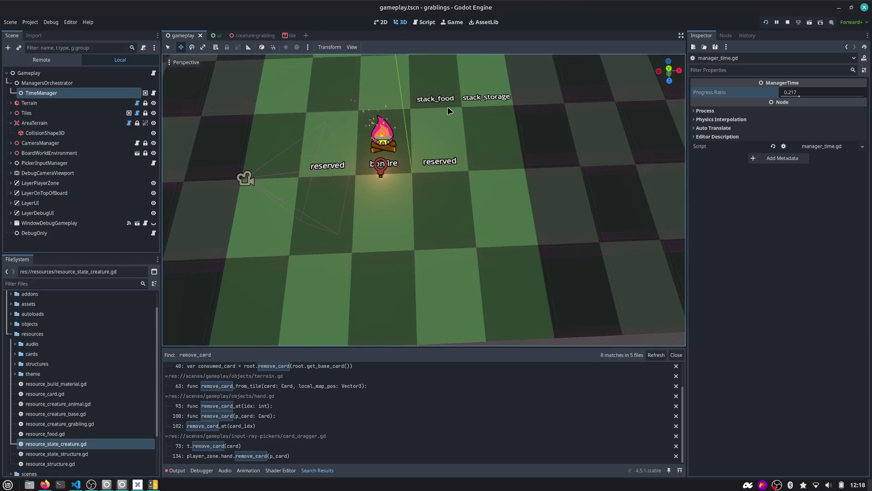
left_click_drag(448, 106, 441, 132)
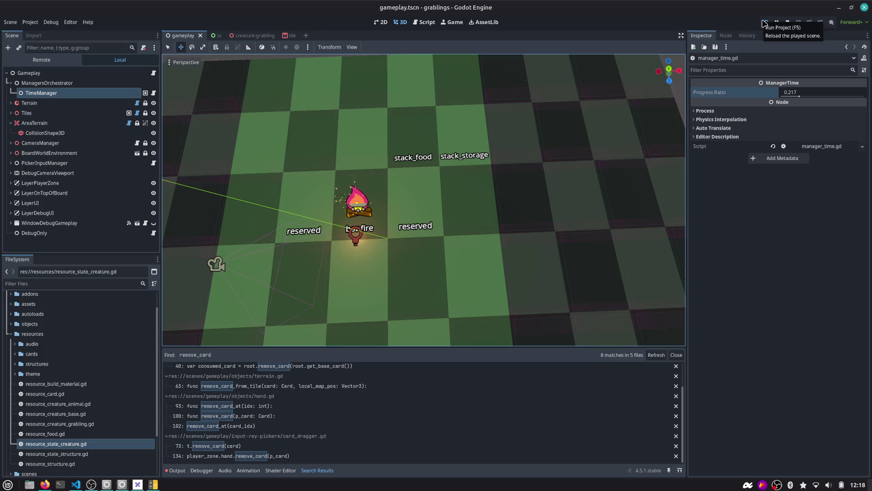
left_click(764, 23)
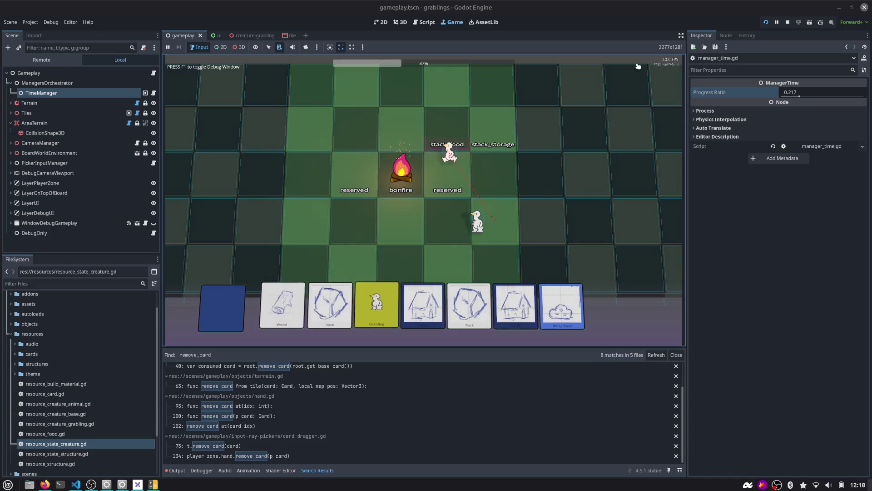
left_click(788, 22)
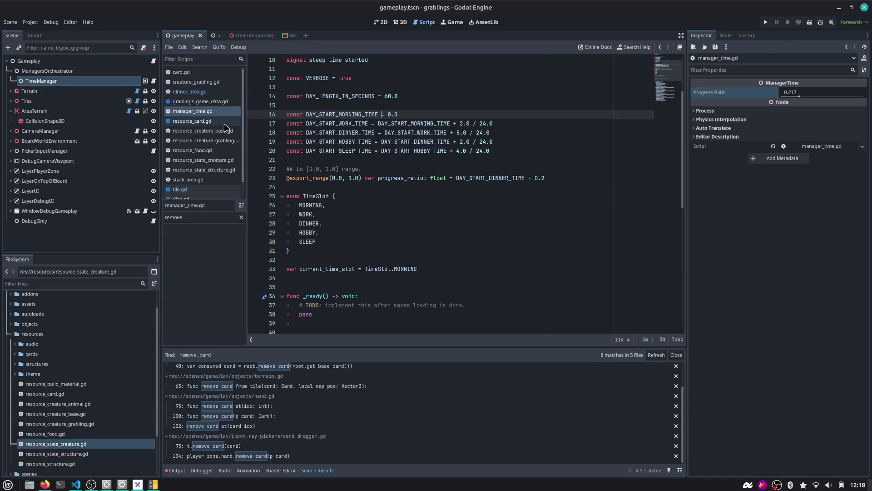
Test-run CardDeck with Use Random Cards enabled, then turn random cards back off.
type("deck")
left_click(68, 60)
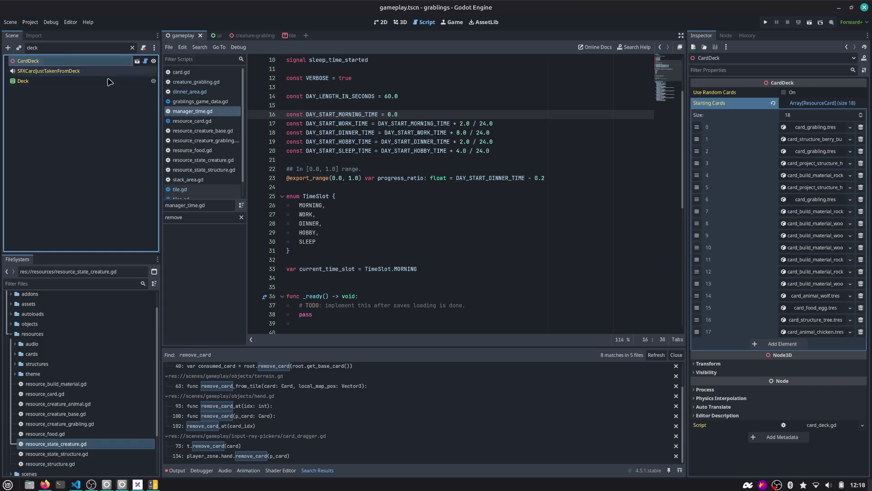
left_click(785, 92)
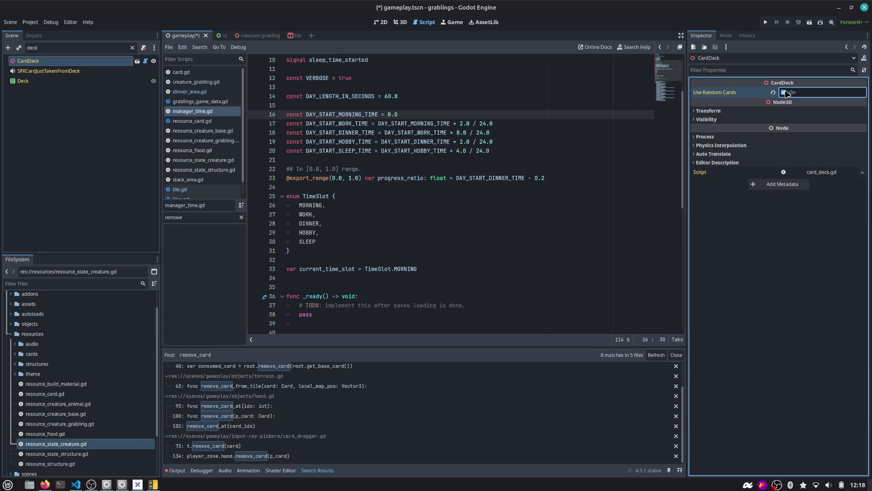
left_click(765, 22)
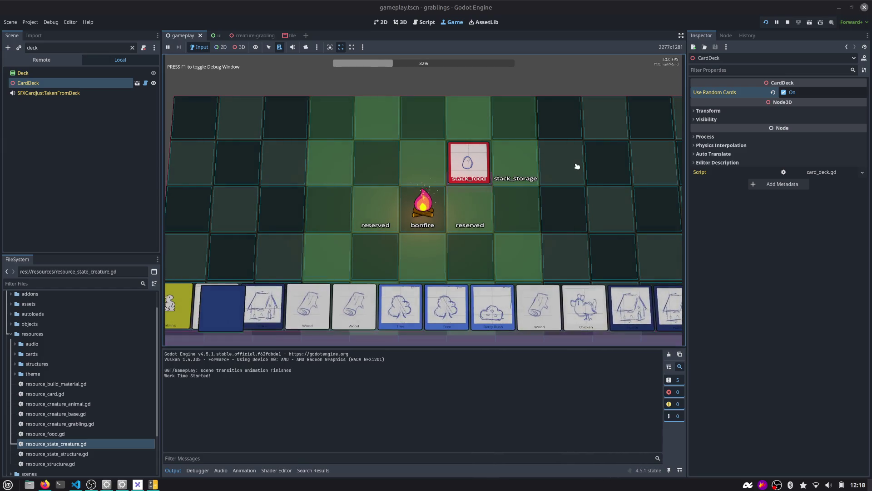
left_click(784, 93)
left_click(787, 22)
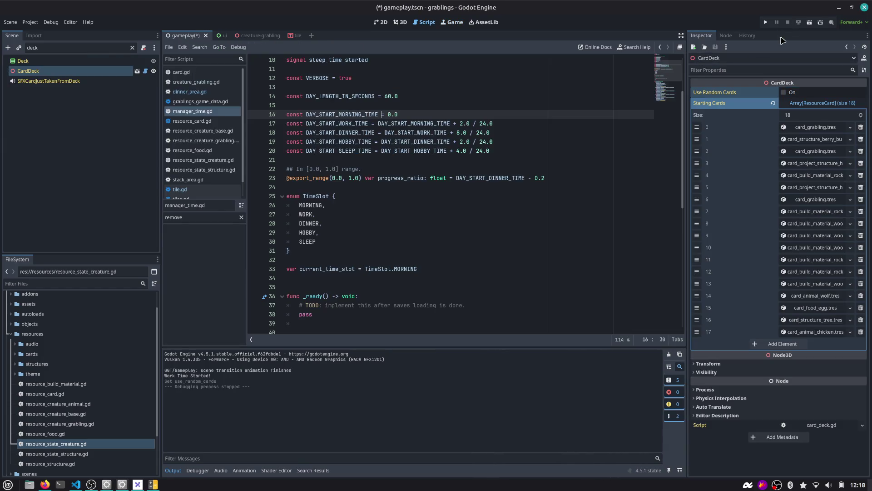
Put three card_food_egg.tres cards at the front of Starting Cards and run the game.
left_click_drag(696, 307, 698, 128)
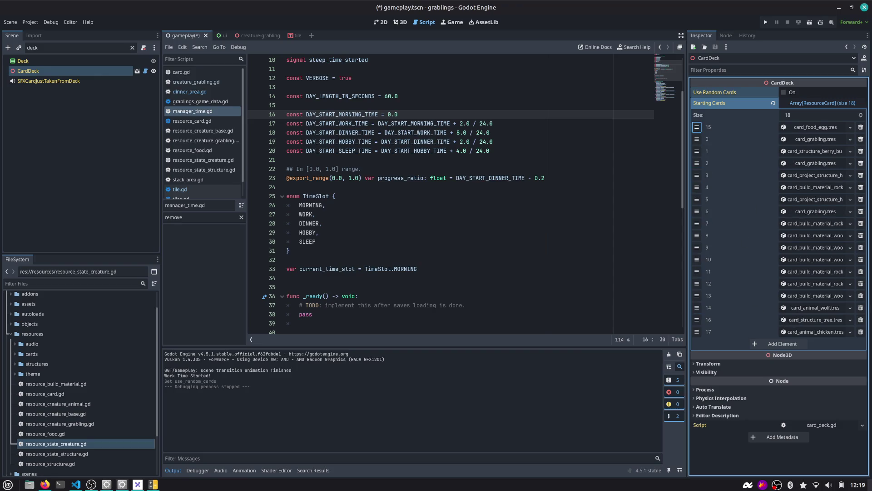
left_click(777, 344)
left_click(841, 344)
type("f")
left_click(364, 165)
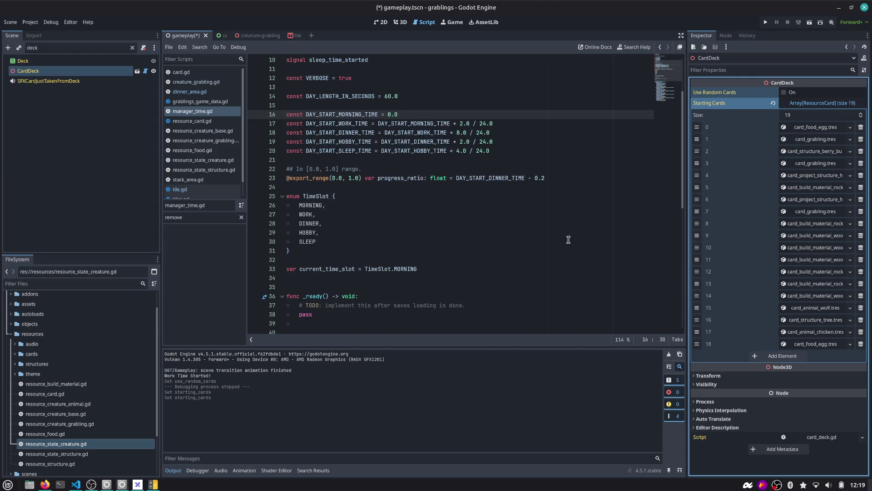
left_click_drag(696, 344, 696, 127)
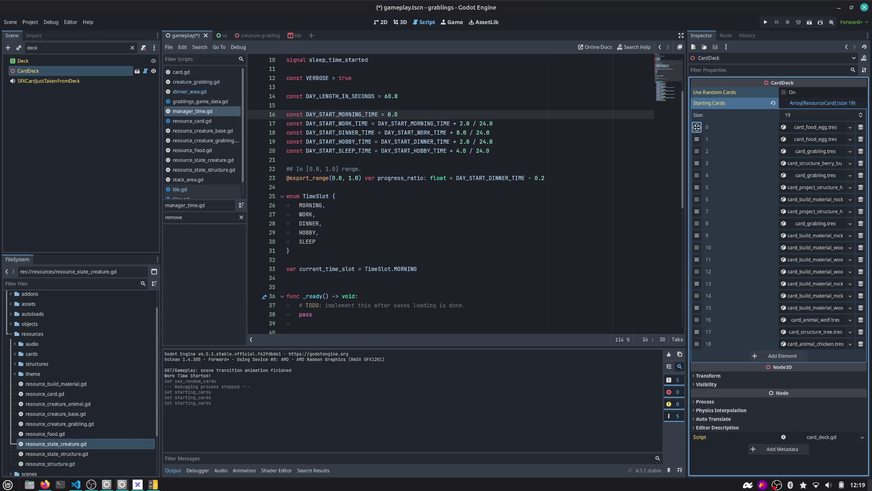
left_click(782, 356)
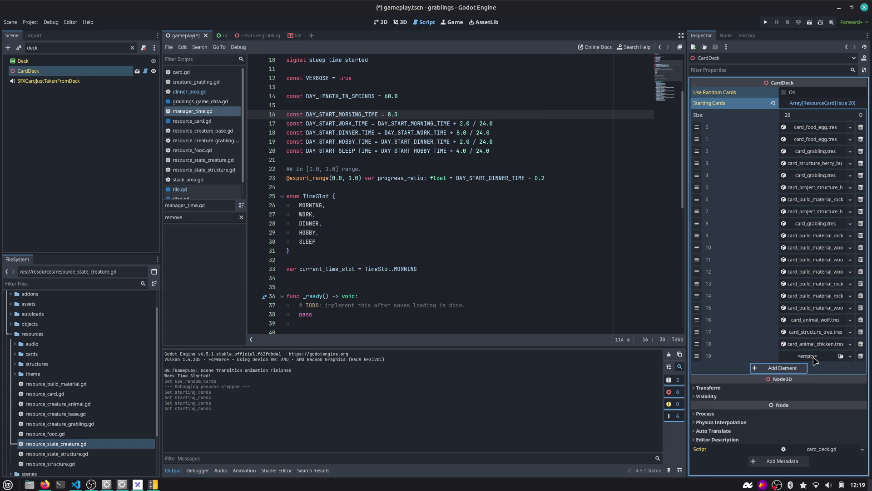
left_click(841, 357)
left_click(382, 161)
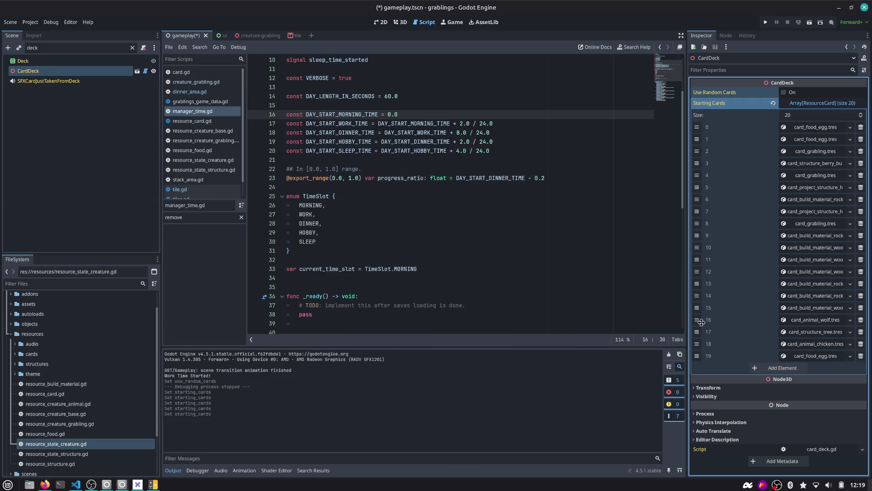
left_click_drag(696, 355, 696, 151)
left_click(765, 22)
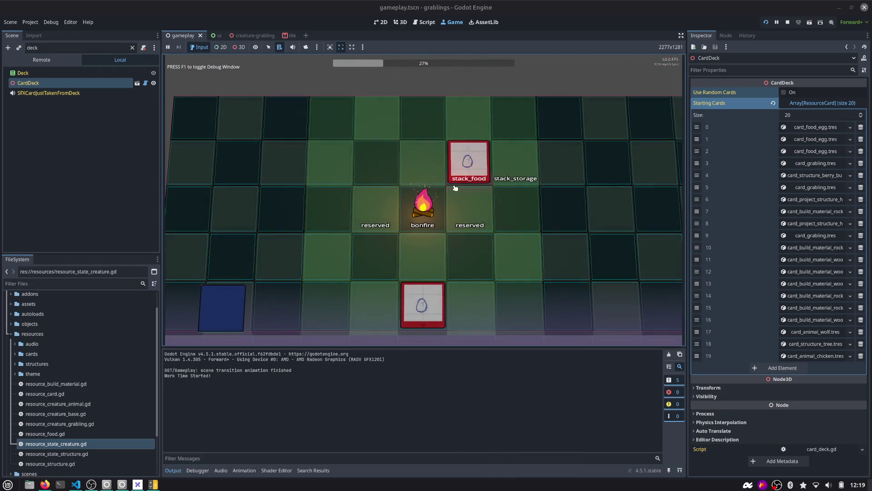
Move egg cards off stack_food and back onto it, then open creature-grabling.tscn.
mouse_move(469, 138)
left_mouse_down()
mouse_move(467, 160)
mouse_move(526, 189)
mouse_move(358, 263)
mouse_move(410, 249)
mouse_move(422, 196)
left_mouse_up()
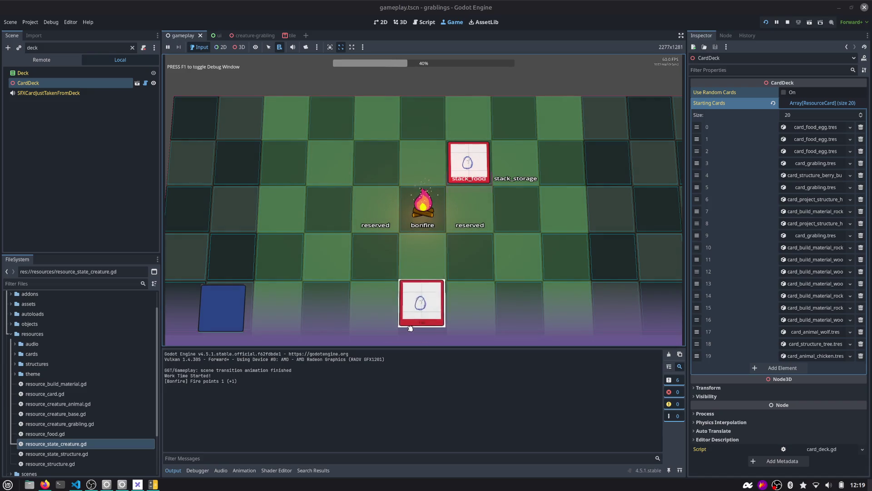
mouse_move(423, 305)
left_mouse_down()
mouse_move(426, 234)
mouse_move(411, 241)
mouse_move(413, 305)
mouse_move(426, 306)
mouse_move(423, 165)
left_mouse_up()
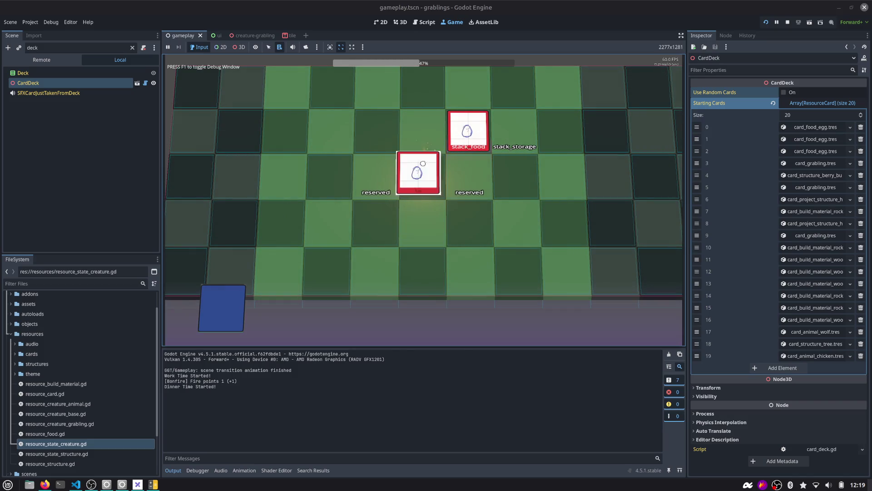
left_click_drag(470, 137, 459, 139)
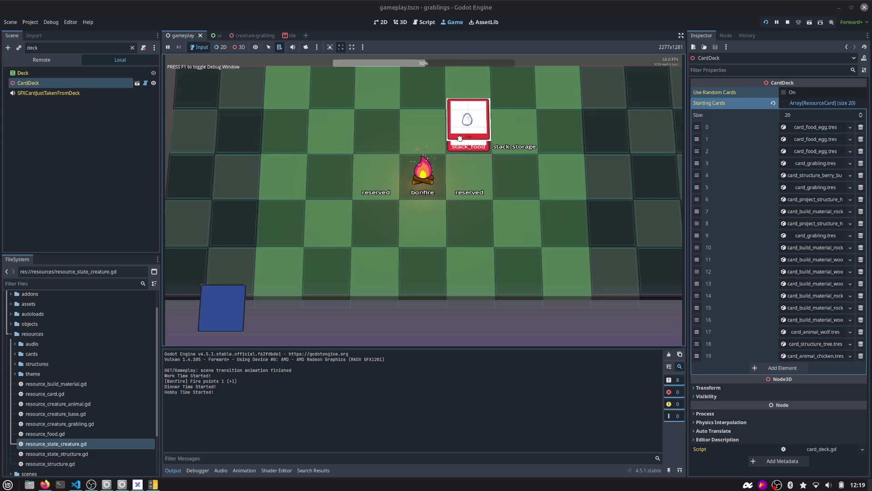
mouse_move(464, 128)
left_mouse_down()
mouse_move(424, 167)
mouse_move(473, 129)
left_mouse_up()
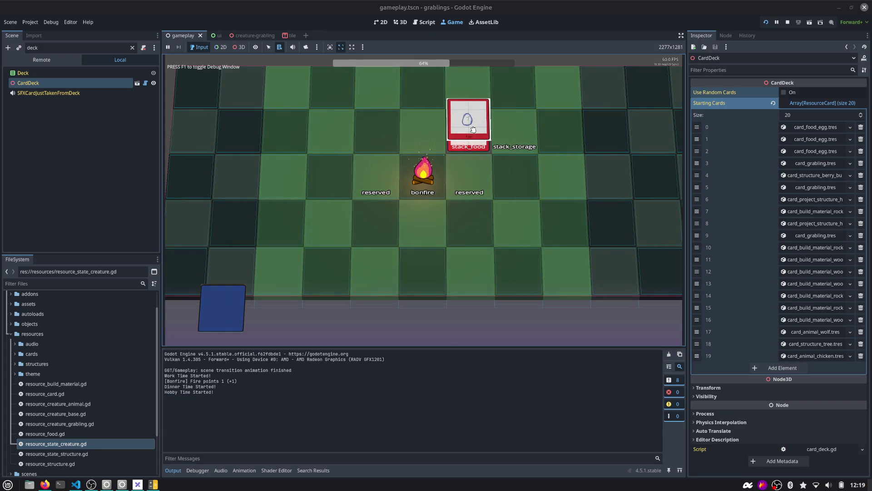
left_click(249, 36)
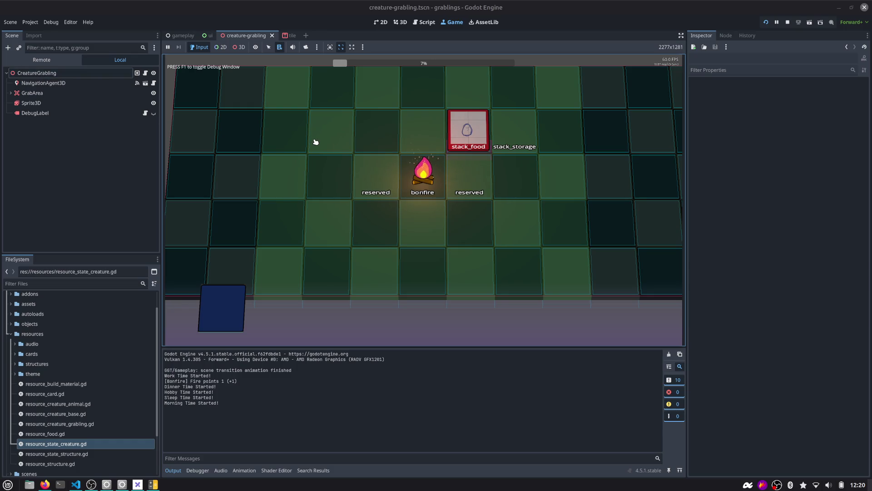
key("alt+Tab")
key("alt+Tab")
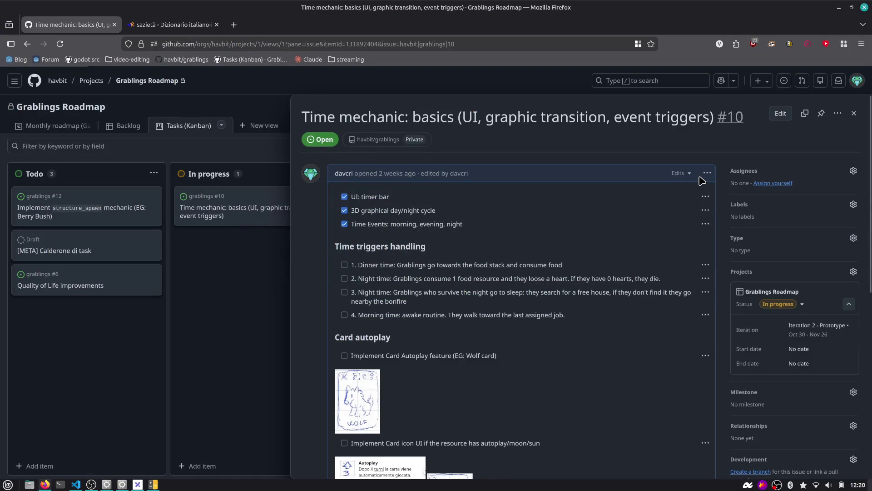
Edit the issue and add '- [ ] Dinner time: Grablings should check for food during all the dinner time slot (if they are not full)'.
left_click(706, 174)
left_click(724, 226)
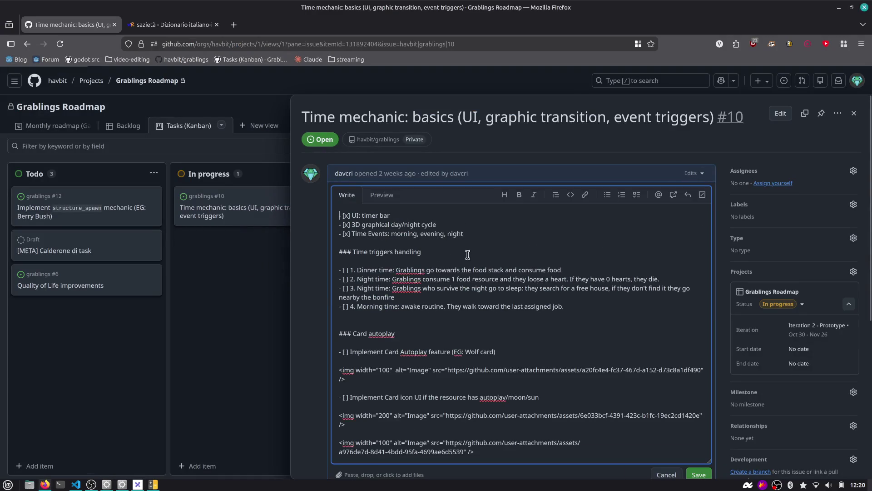
scroll(449, 248, "down", 2)
left_click(455, 209)
key("Up")
key("Up")
key("Up")
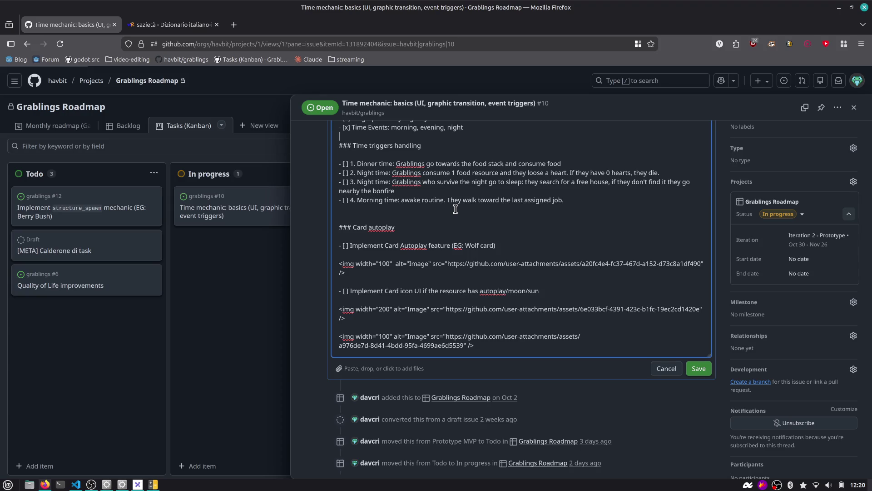
scroll(455, 209, "up", 2)
scroll(455, 209, "down", 2)
left_click(396, 208)
type("- [ ] ")
type("Dinner time:")
type(" Grablings shoul")
type("d check for food e")
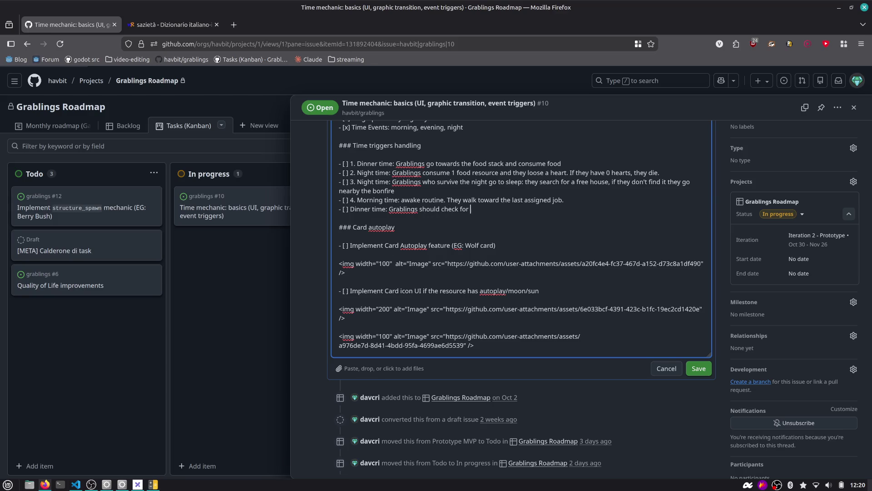
type("ven after")
key("ctrl+shift+Left")
key("ctrl+shift+Left")
type("during all the ")
type("dinner ti")
type("me slot (i")
type("f they are not full")
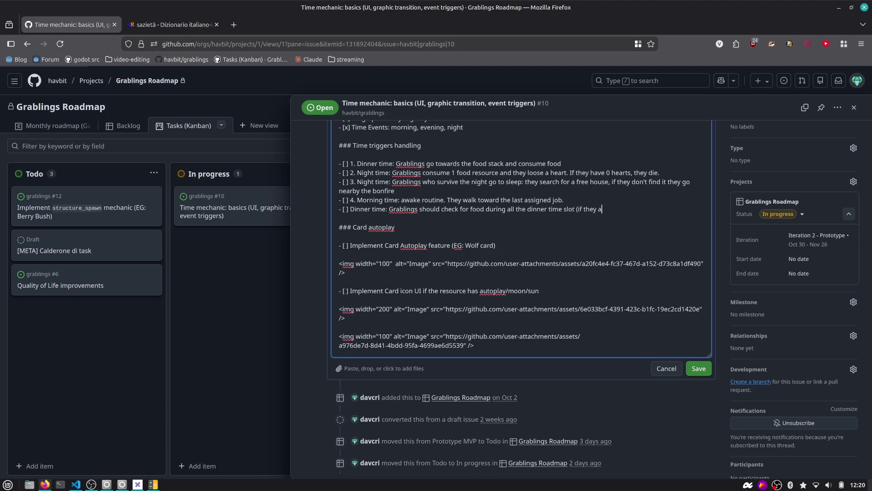
Move the new Dinner time line up as an indented sub-item under checklist item 1.
key("shift+Home")
key("ctrl+x")
key("Up")
key("Up")
key("Up")
key("Return")
key("End")
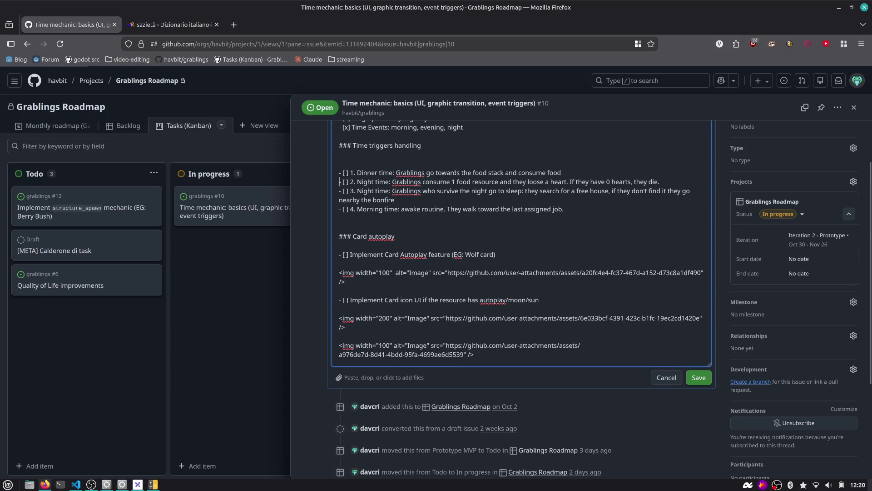
key("Return")
key("ctrl+v")
key("Up")
key("BackSpace")
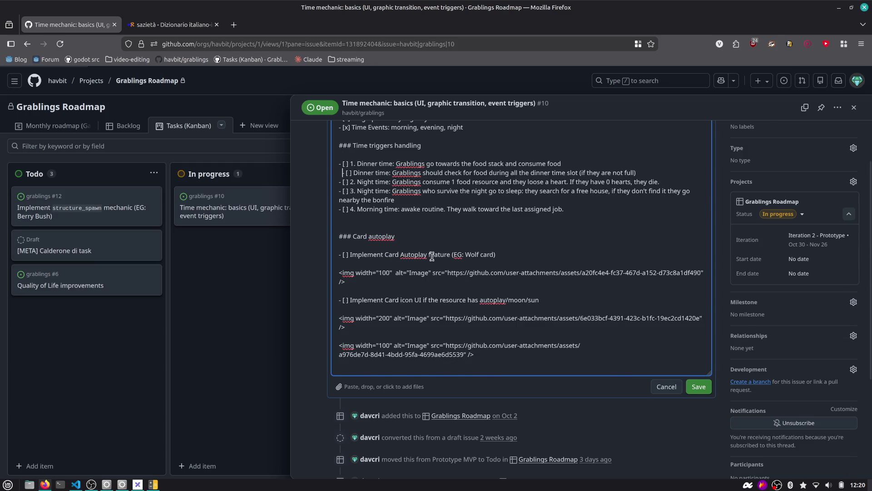
Preview the rendered checklist and save the edited issue description.
scroll(422, 181, "up", 5)
left_click(381, 195)
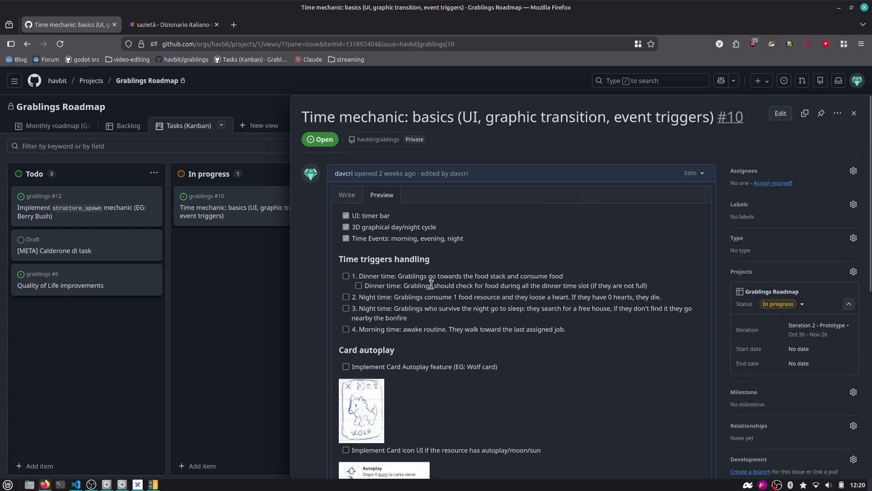
scroll(666, 292, "down", 1)
left_click(699, 406)
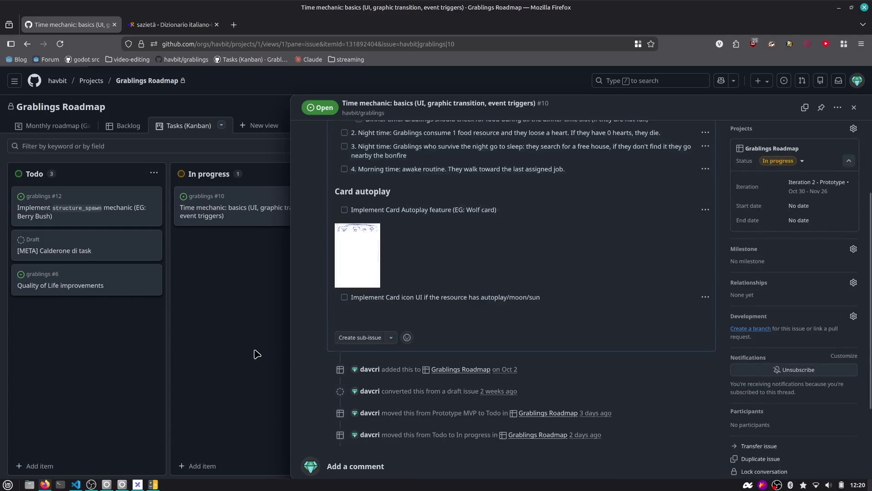
left_click(254, 351)
key("alt+Tab")
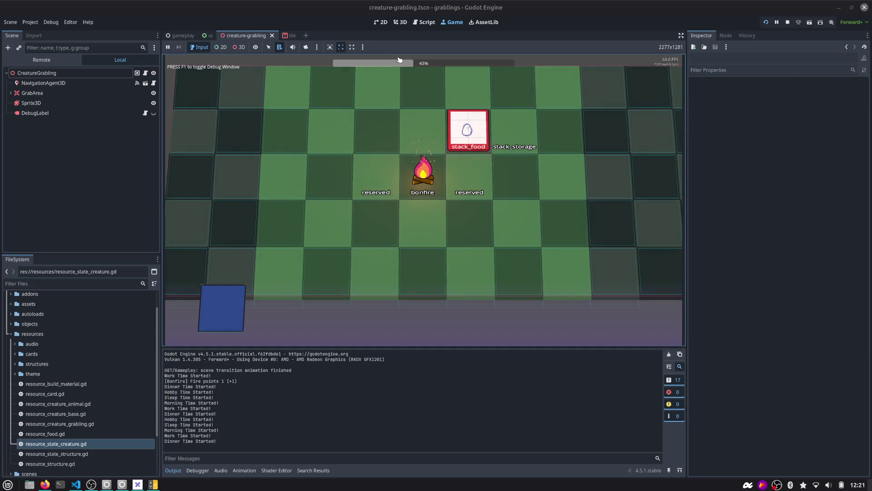
Open creature_grabling.gd from the CreatureGrabling node's script icon after watching the game run.
left_click(146, 73)
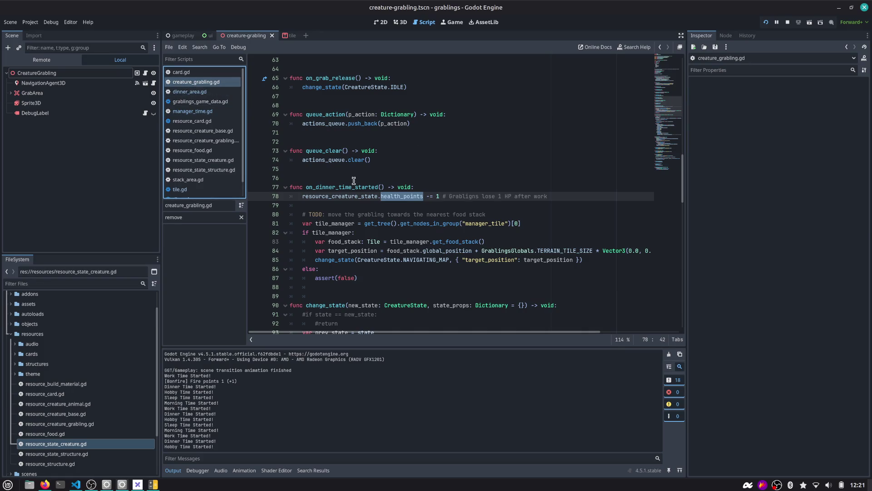
Clear the method filter and jump to is_grabbable, adding space for a new function.
scroll(409, 141, "up", 12)
left_click(371, 148)
left_click(395, 136)
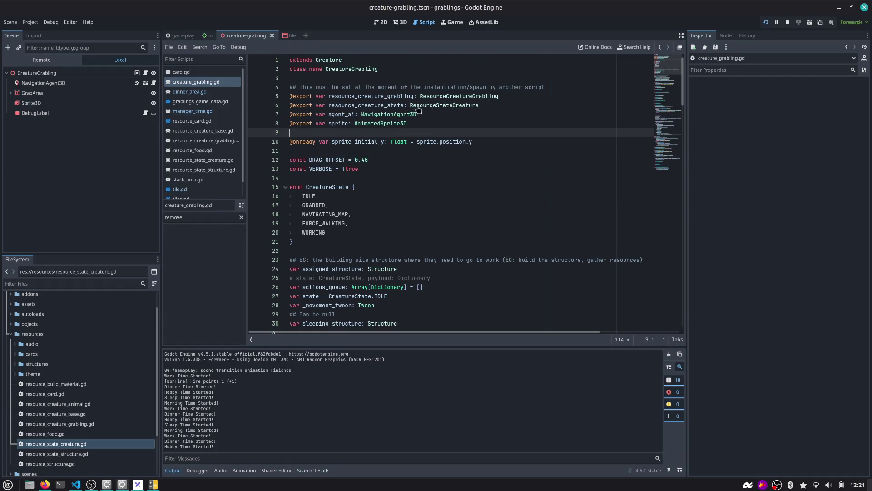
left_click_drag(660, 82, 659, 168)
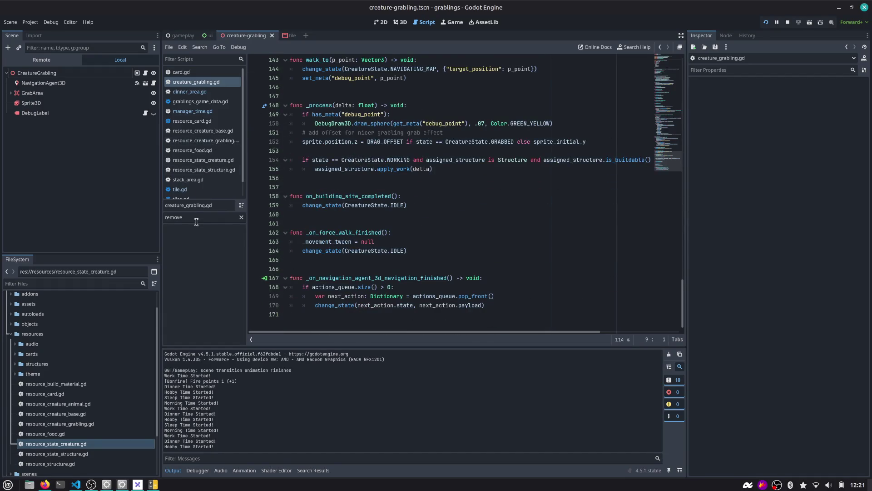
left_click(240, 217)
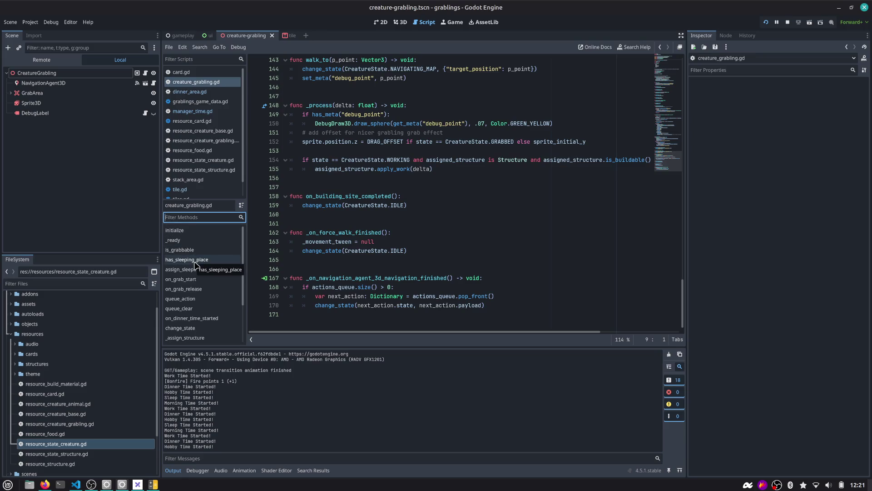
left_click(196, 250)
left_click(338, 205)
key("Return")
key("Return")
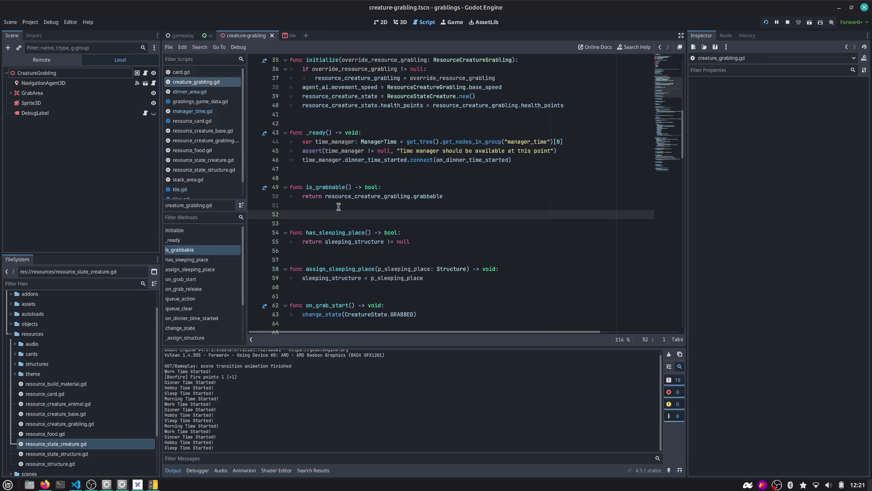
Write 'func has_max_hp() -> bool:' returning true below is_grabbable.
type("func is_")
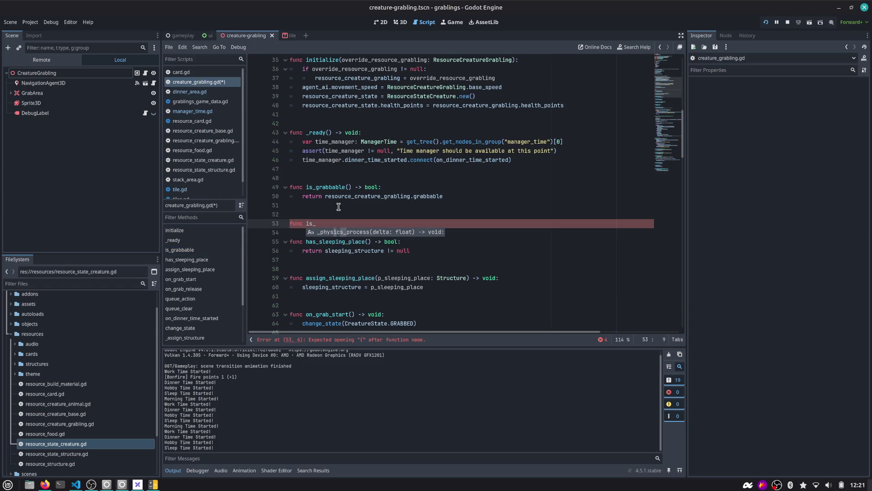
type("full(")
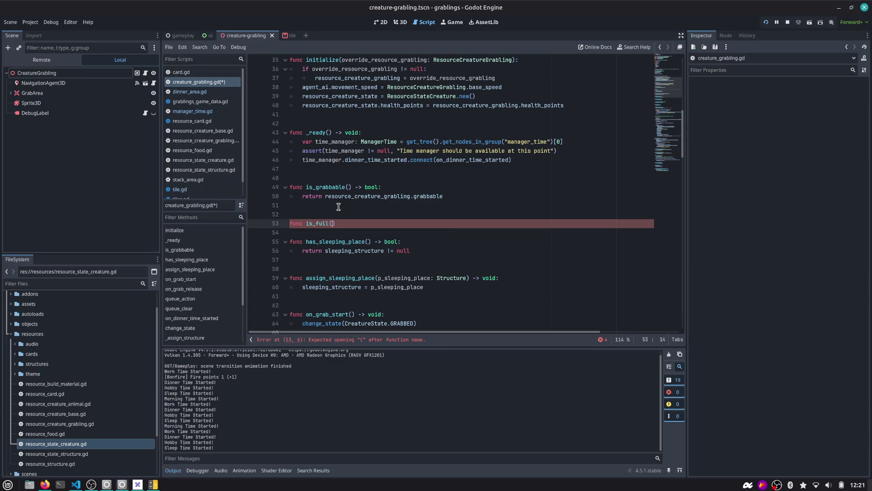
type("_of_")
key("ctrl+shift+Left")
type("has_max_")
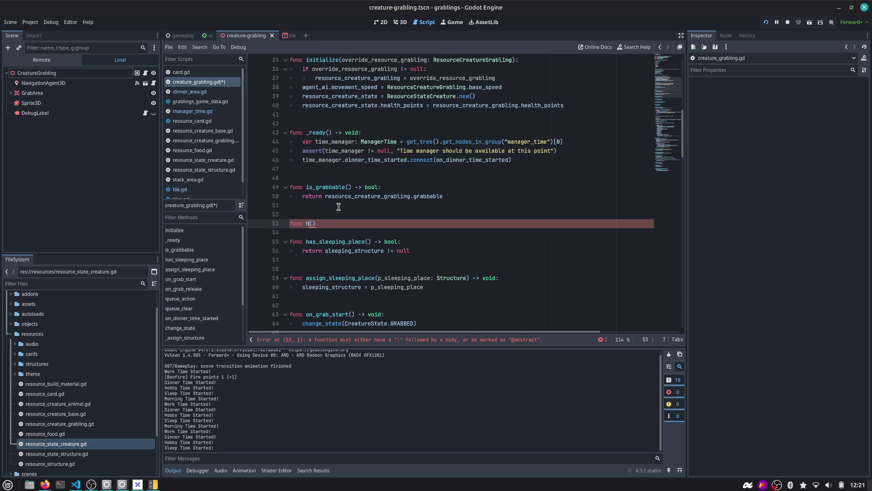
type("hp() -> bool:")
key("Return")
type("retu")
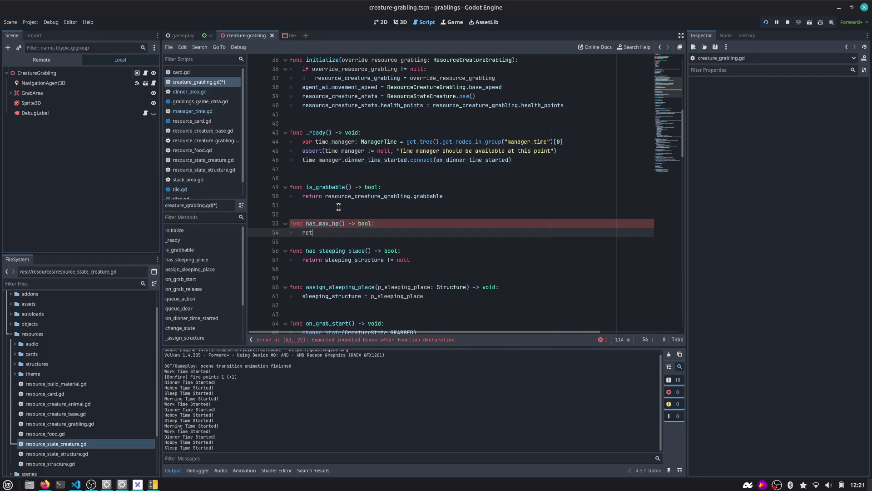
type("rn tru")
key("Return")
Add a ## comment above has_max_hp about Grablings needing to eat during dinner, and save.
key("Up")
key("ctrl+shift+Return")
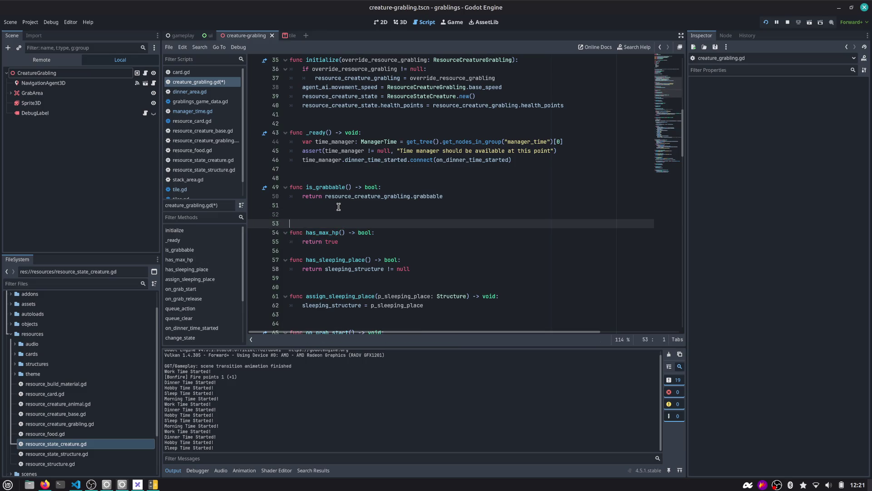
type("ful to ")
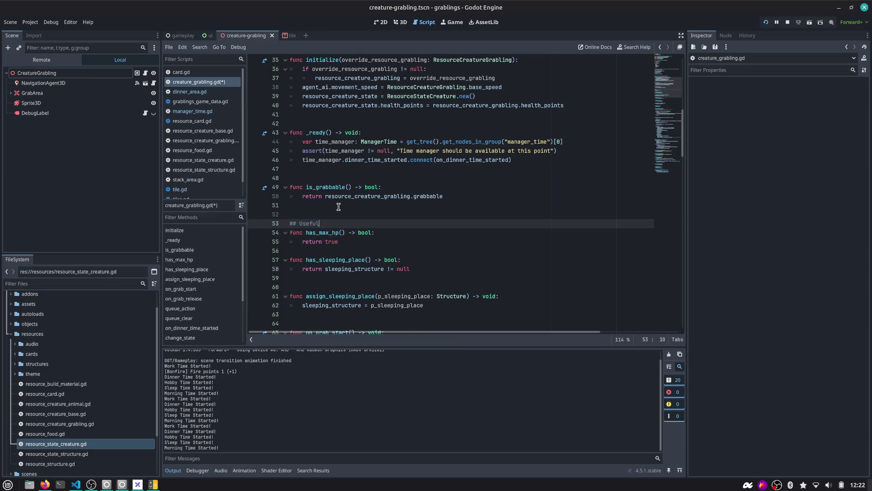
type("check if the ")
type("Grablings needs to eat.")
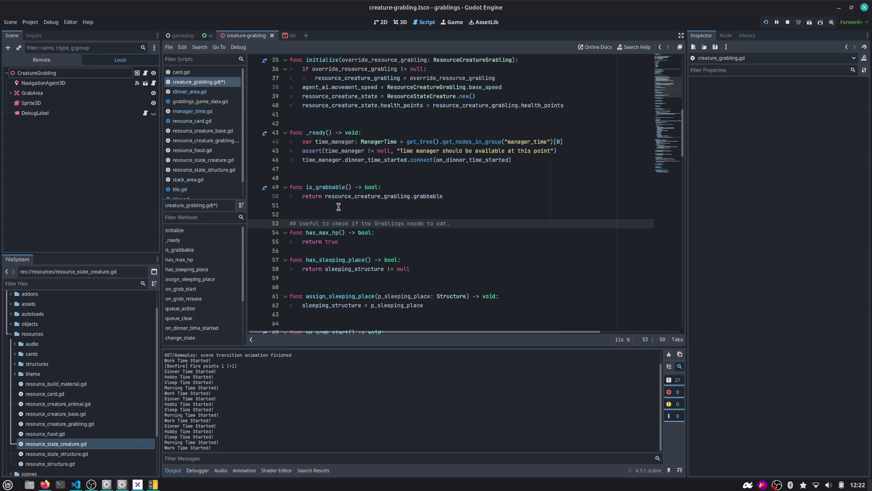
type("during Dinenr time")
key("ctrl+s")
left_click(287, 36)
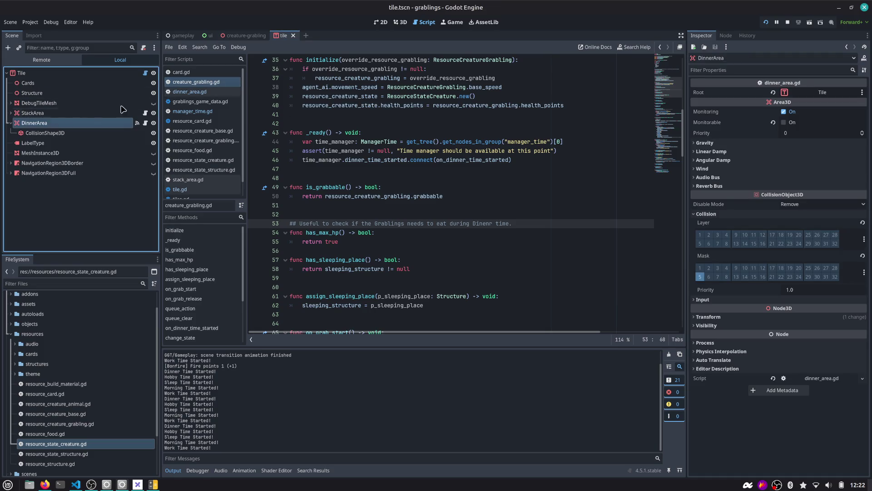
Inspect the DinnerArea box in the 3D viewport, then restart the game with F5 in the Game view.
left_click(399, 22)
mouse_move(413, 162)
left_mouse_down()
mouse_move(282, 173)
mouse_move(205, 163)
left_mouse_up()
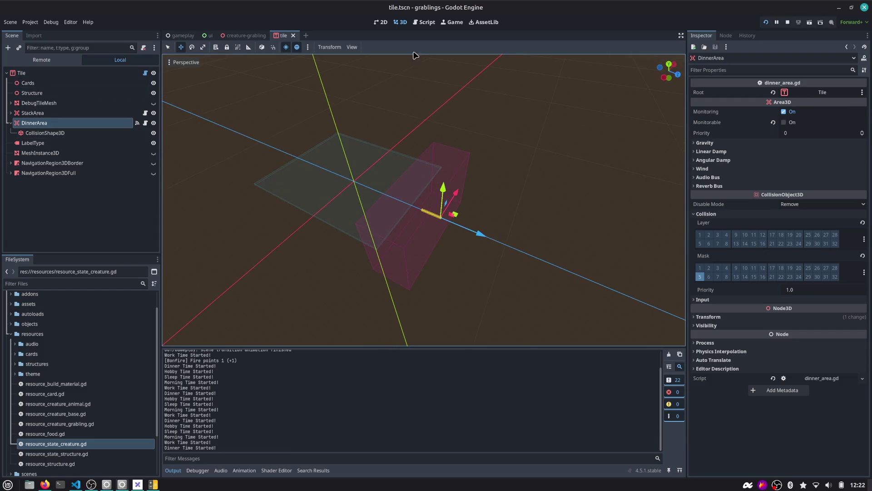
left_click(452, 22)
key("F5")
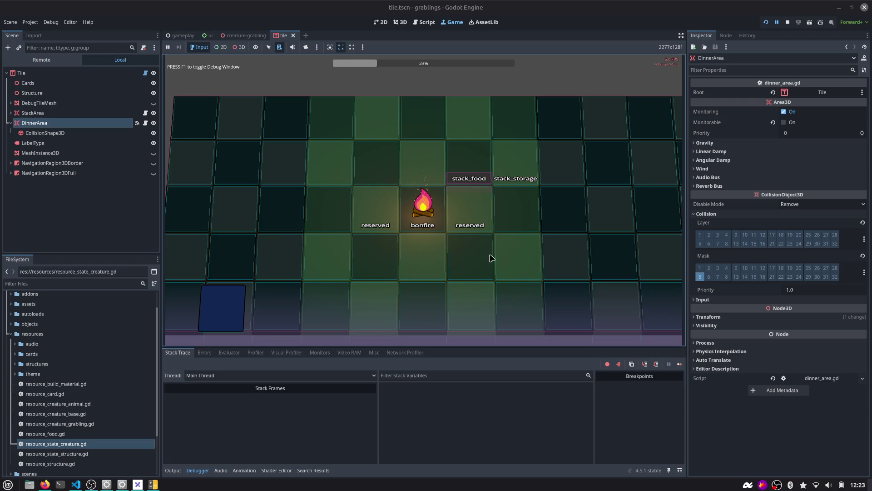
Resume play, put three hand cards onto the board, move the grey grabling beside the bonfire, then stop.
left_click(777, 22)
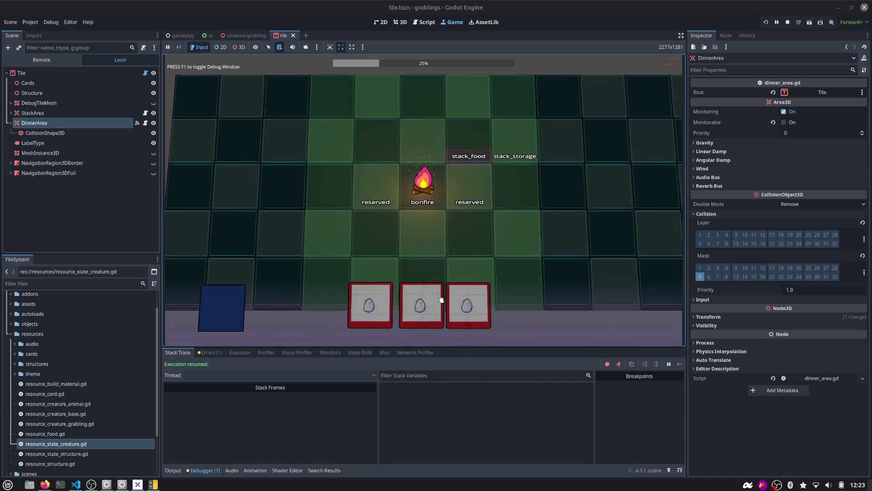
mouse_move(399, 304)
left_mouse_down()
mouse_move(500, 229)
mouse_move(506, 236)
left_mouse_up()
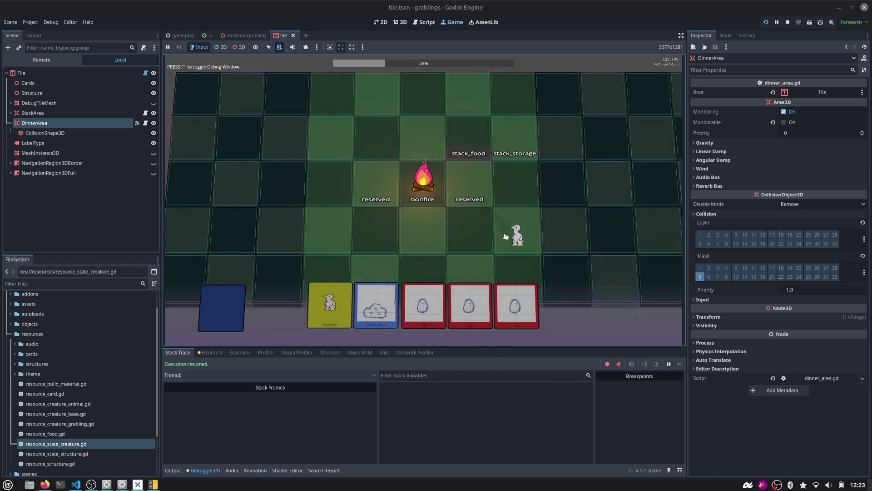
mouse_move(329, 305)
left_mouse_down()
mouse_move(477, 230)
mouse_move(470, 233)
left_mouse_up()
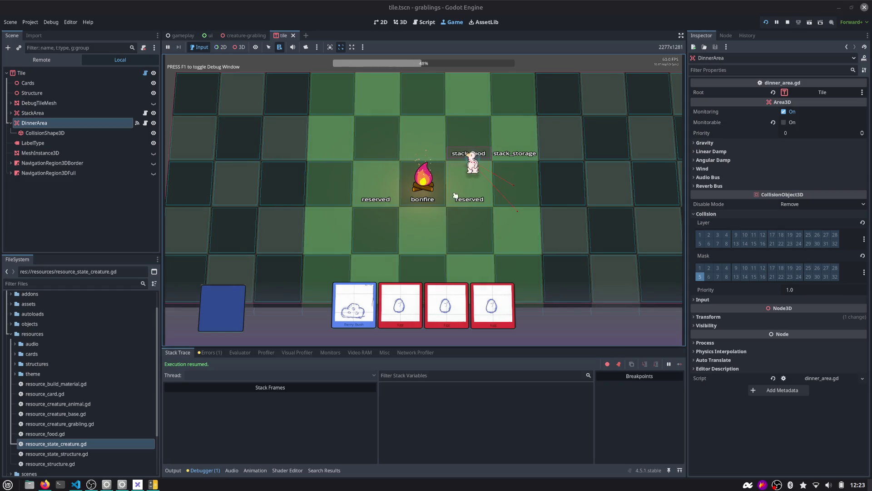
left_click_drag(300, 312, 509, 231)
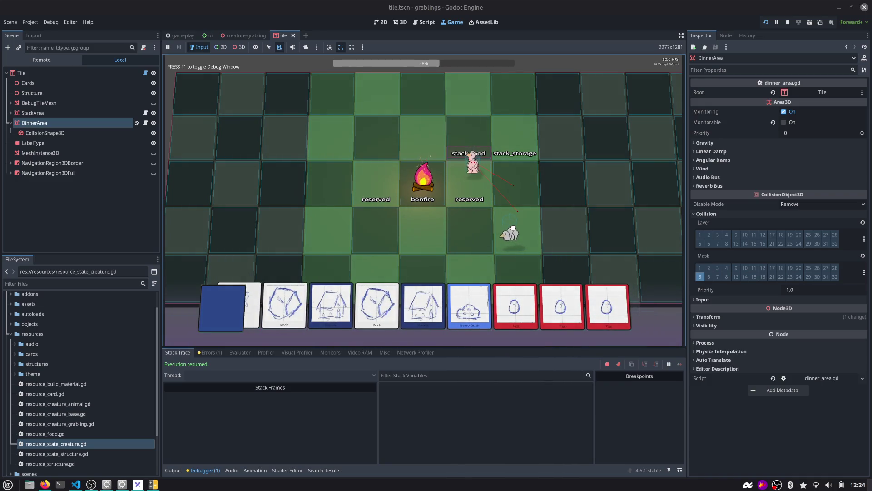
mouse_move(504, 229)
left_mouse_down()
mouse_move(457, 217)
mouse_move(466, 196)
left_mouse_up()
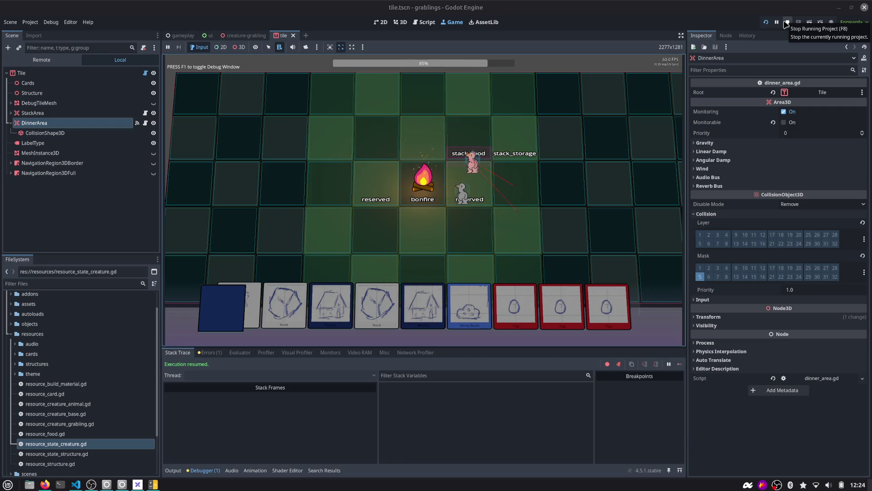
left_click(785, 24)
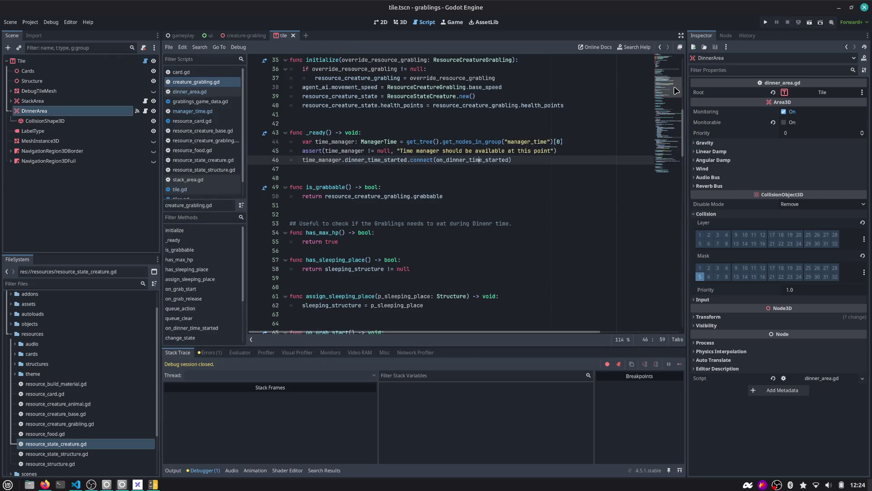
Scroll creature_grabling.gd back to the top and collapse the DinnerArea node in the Scene dock.
scroll(676, 84, "up", 2)
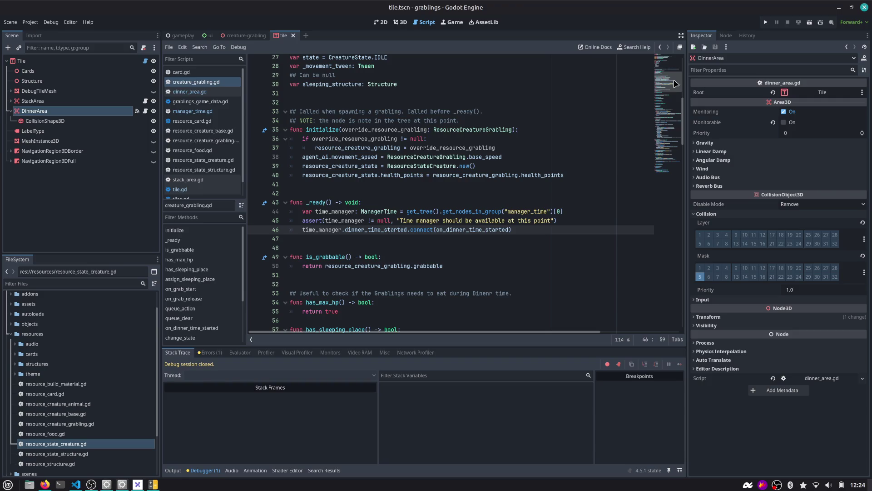
scroll(640, 64, "up", 9)
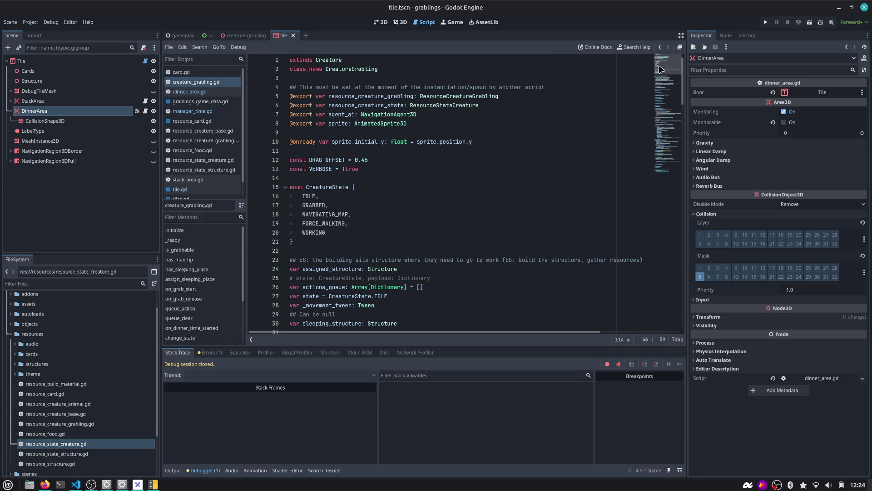
left_click(510, 97)
left_click(11, 110)
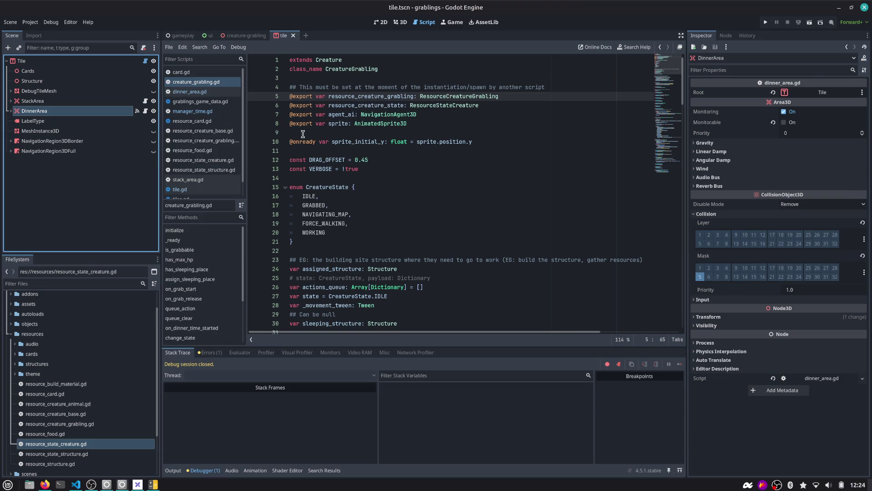
left_click(378, 133)
key("alt+Tab")
key("alt+Tab")
key("alt+Tab")
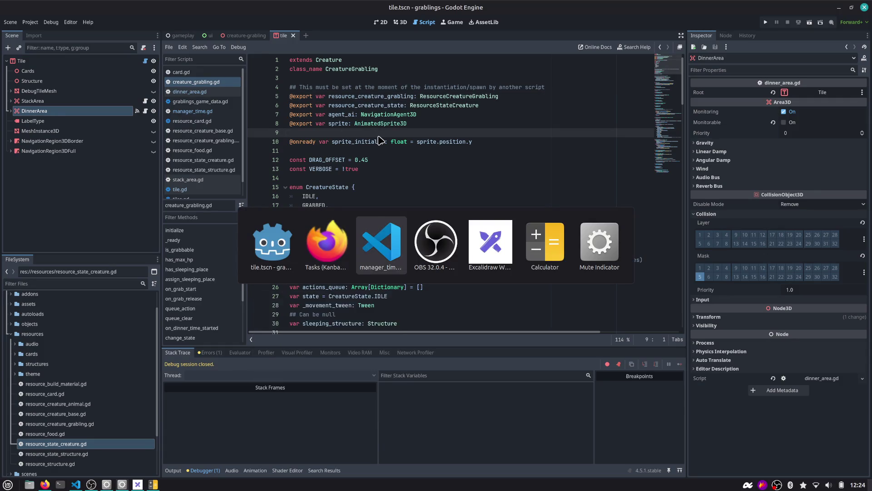
key("alt+Tab")
Open the creature_grabling.gd diff and add '# TODO: Implement!' under has_max_hp.
left_click(379, 217)
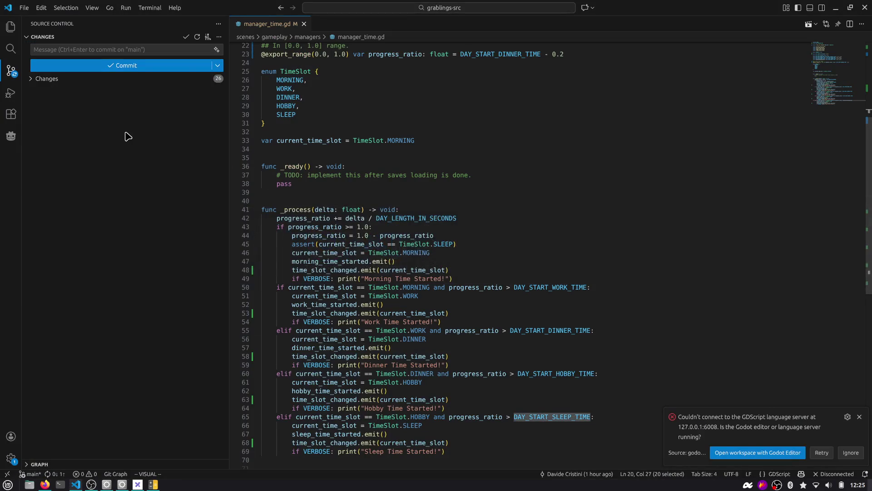
left_click(51, 82)
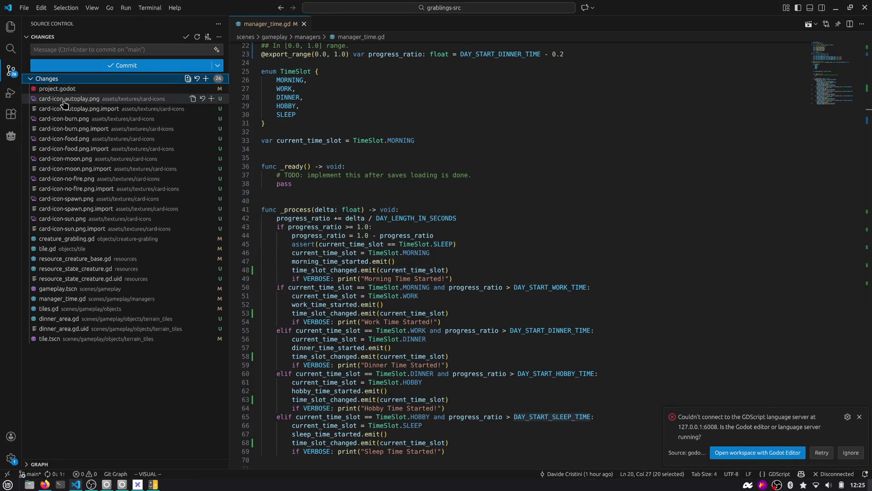
left_click(66, 238)
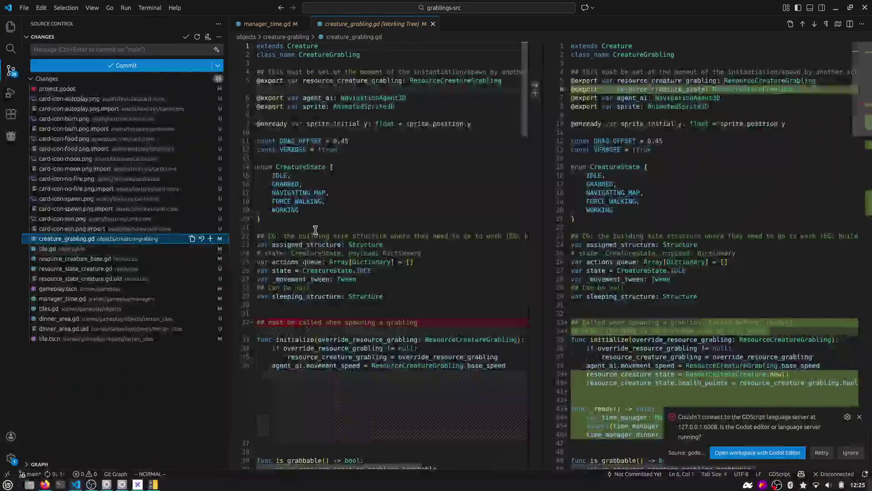
scroll(727, 173, "down", 8)
scroll(727, 173, "right", 3)
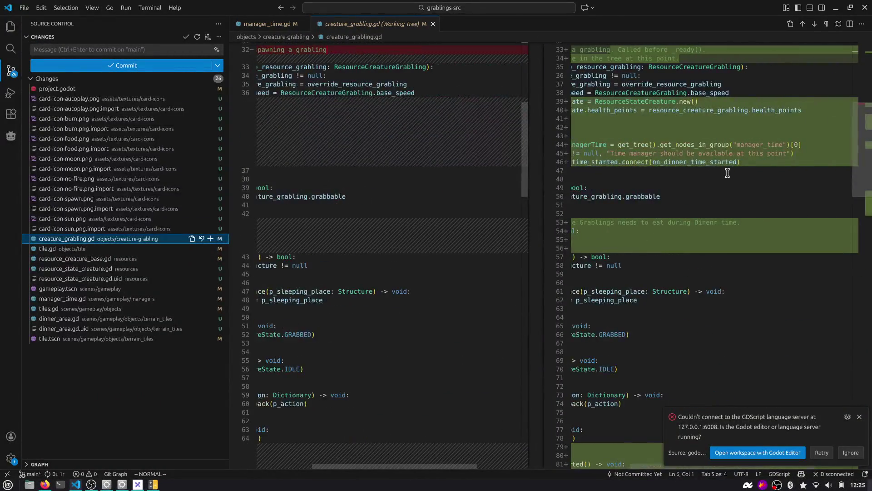
scroll(728, 173, "left", 3)
left_click_drag(859, 152, 862, 179)
left_click(698, 87)
type("o# TODO: I")
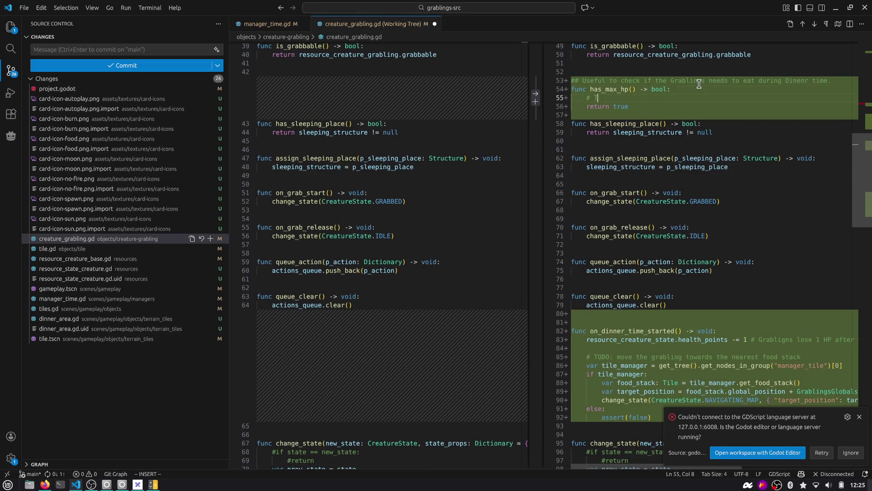
type("mplement!")
key("Escape")
Delete the food-stack TODO in on_dinner_time_started, save, and select get_food_stack on line 87.
scroll(695, 111, "down", 7)
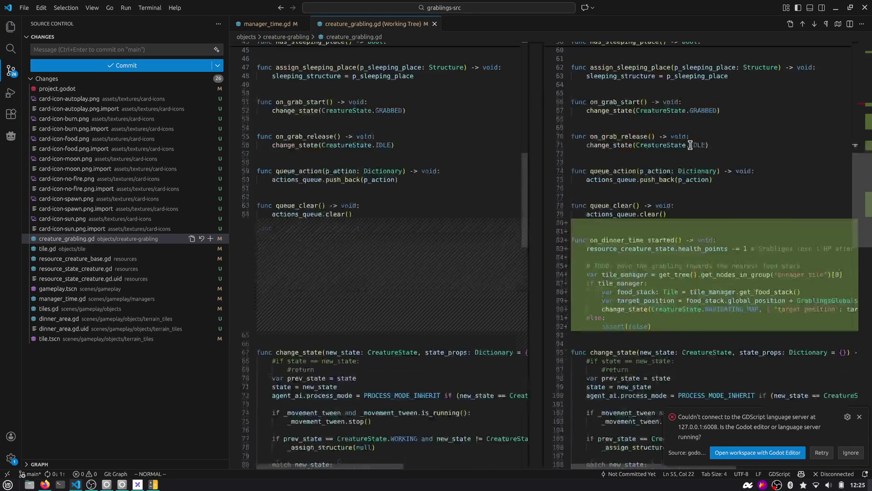
left_click(617, 150)
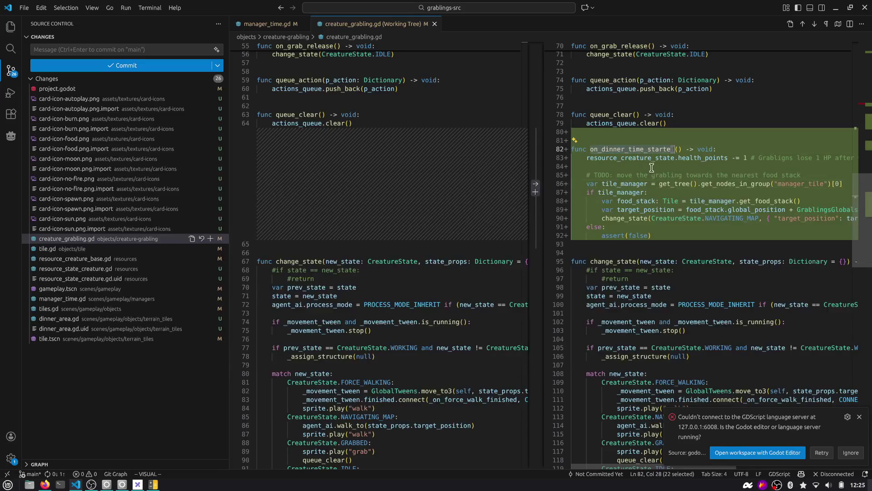
left_click(671, 176)
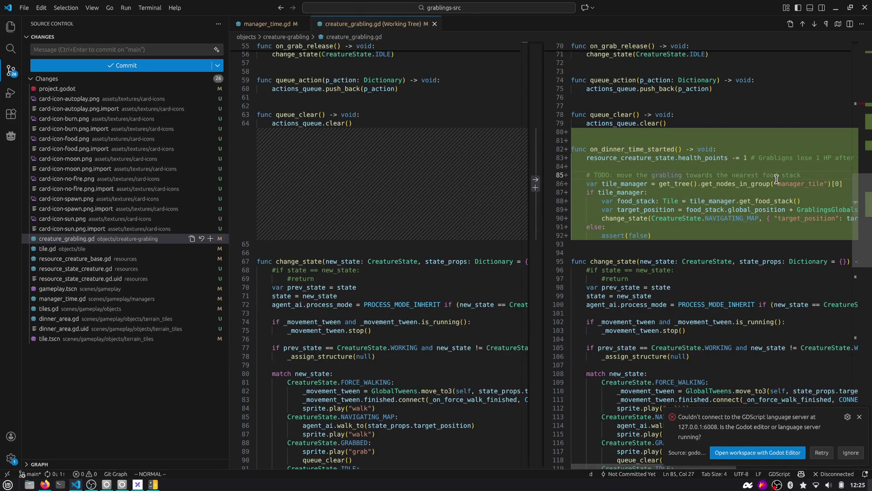
key("d")
key("d")
key("ctrl+s")
scroll(777, 200, "down", 2)
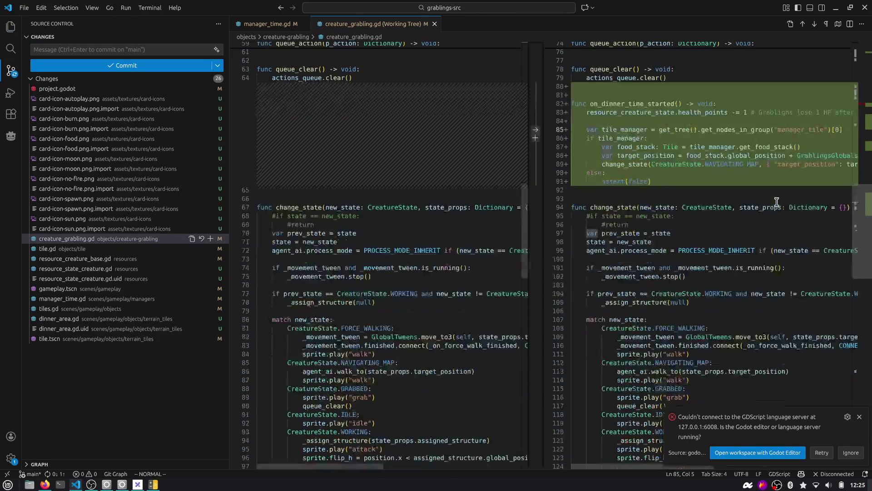
scroll(859, 213, "up", 1)
double_click(778, 174)
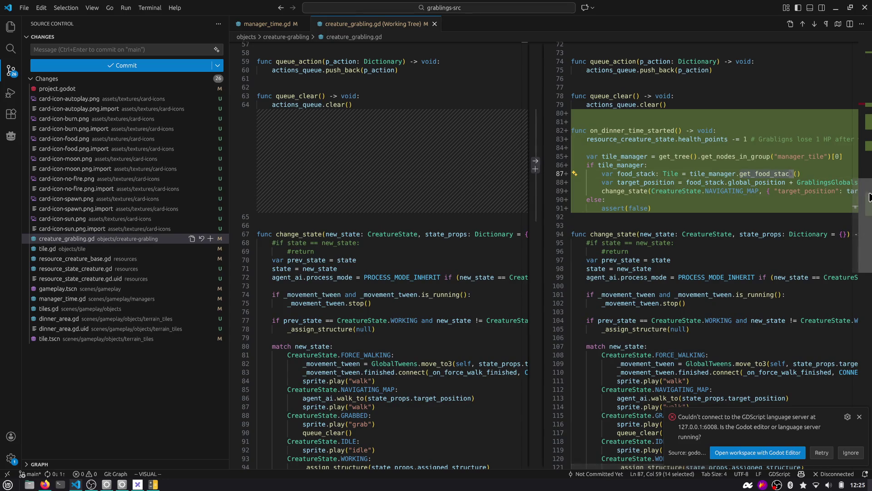
scroll(869, 196, "down", 10)
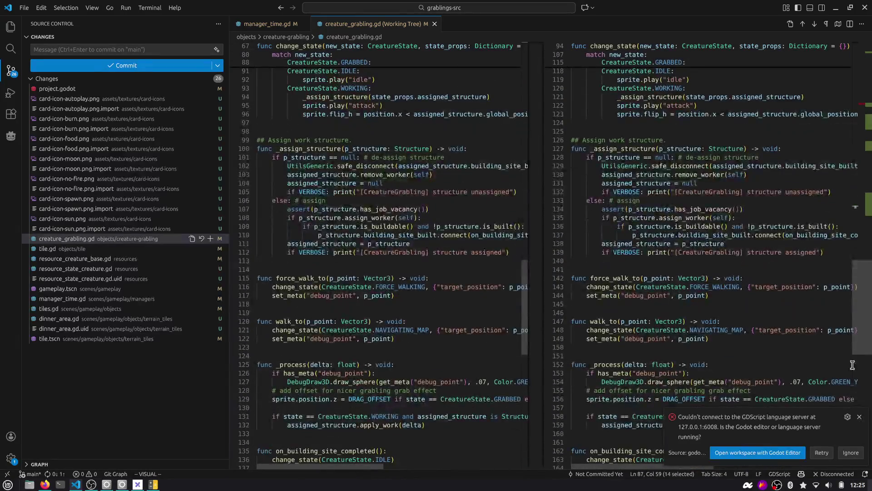
Stage creature_grabling.gd, tile.gd, resource_creature_base.gd, resource_state_creature.gd and its .uid file.
left_click(210, 238)
left_click(94, 259)
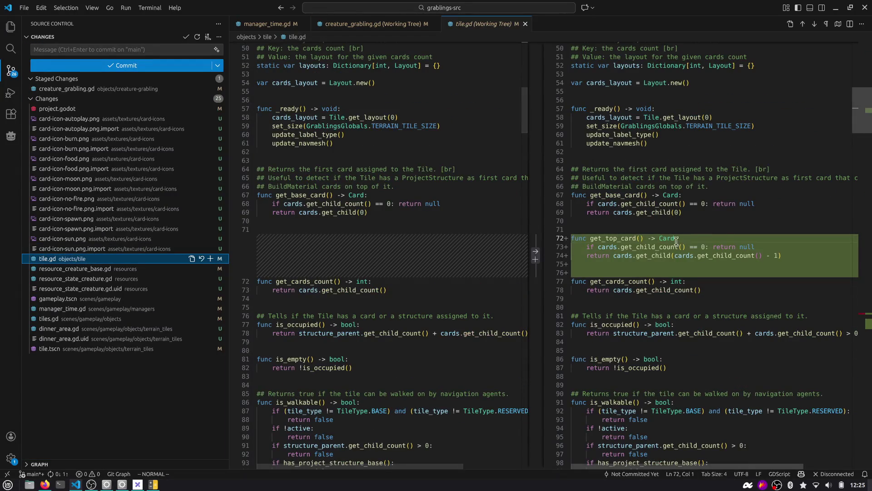
left_click_drag(854, 116, 852, 341)
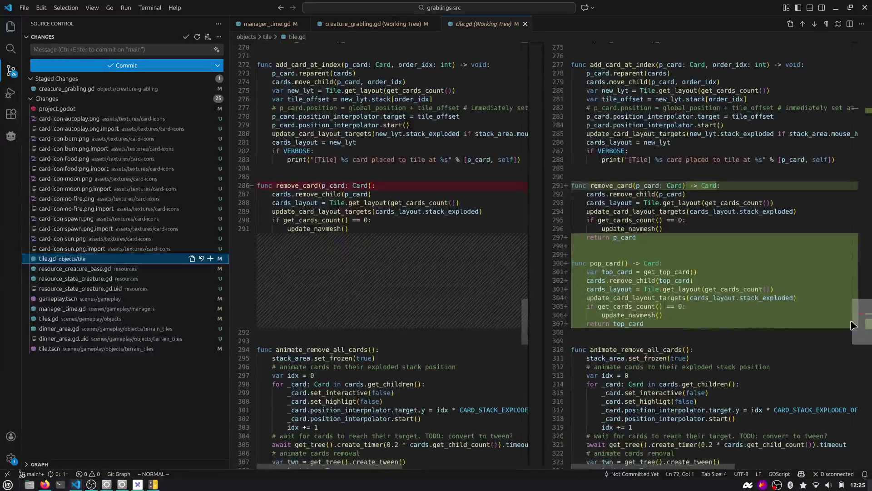
left_click(211, 258)
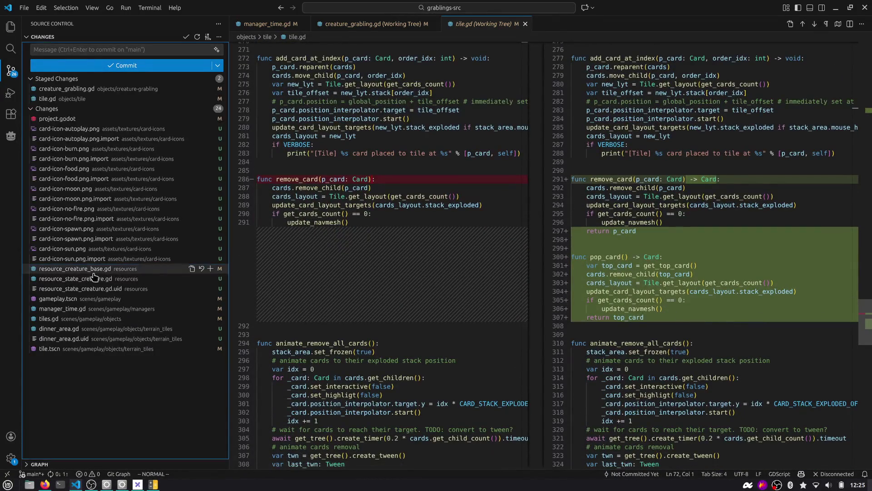
left_click(92, 270)
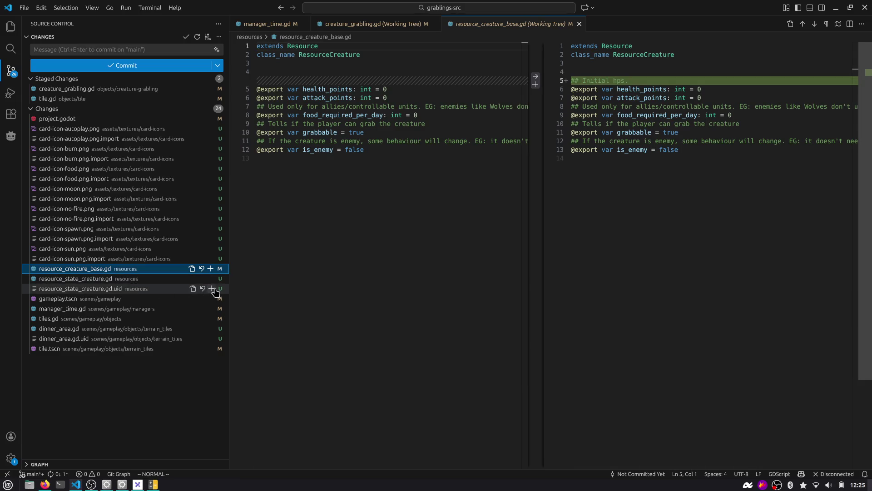
left_click(211, 269)
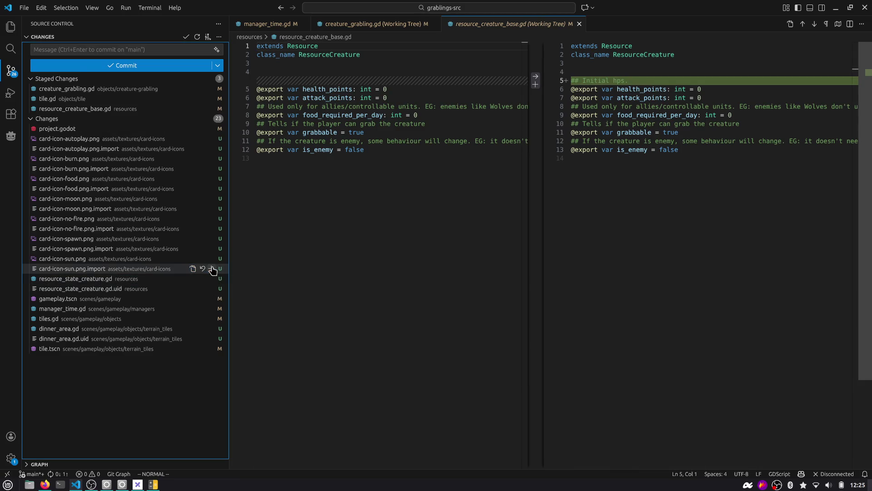
left_click(108, 281)
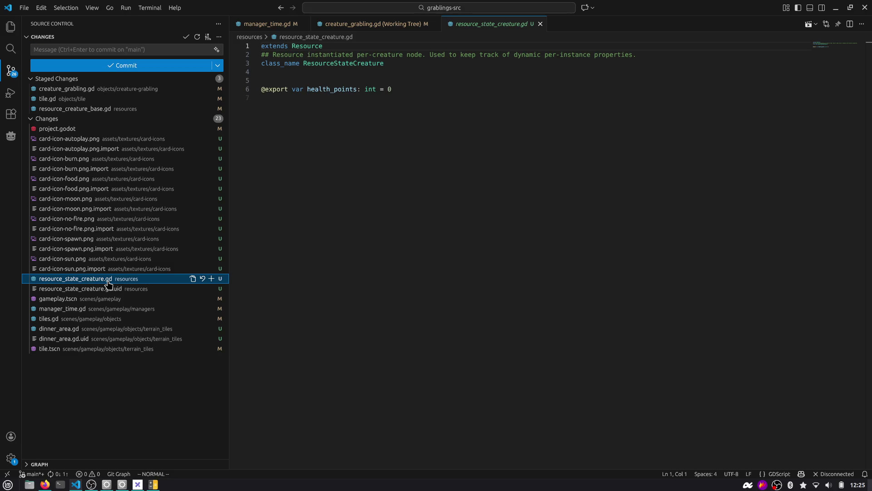
left_click(211, 278)
left_click(110, 288)
left_click(211, 288)
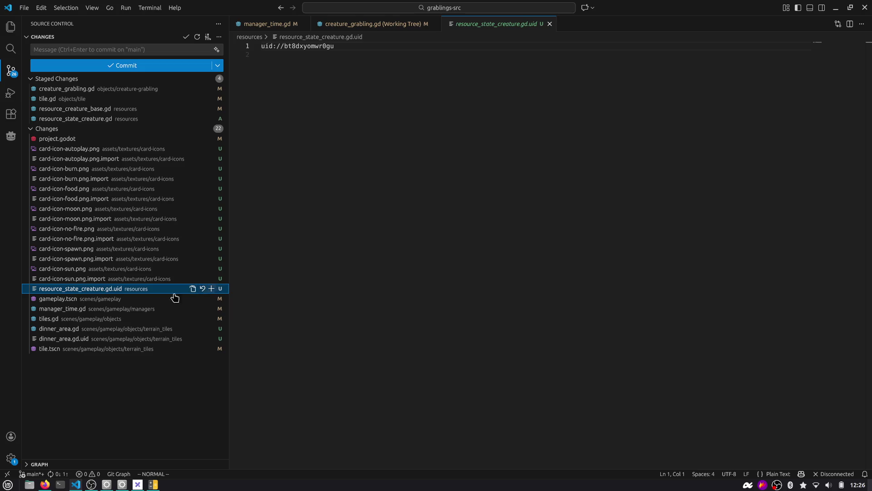
Review the gameplay.tscn diff, stepping through its changed blocks.
left_click(86, 292)
left_click(78, 298)
scroll(390, 251, "down", 15)
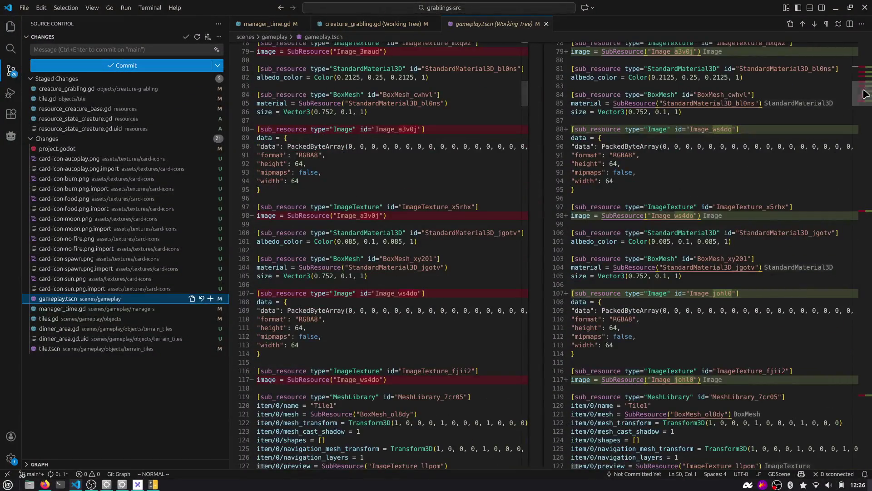
left_click(717, 200)
key("alt+F5")
key("alt+F5")
key("alt+F5")
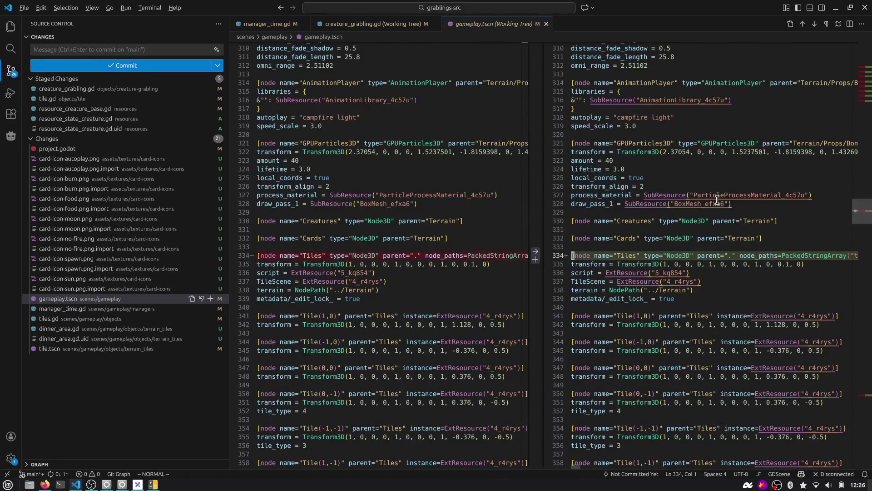
key("alt+F5")
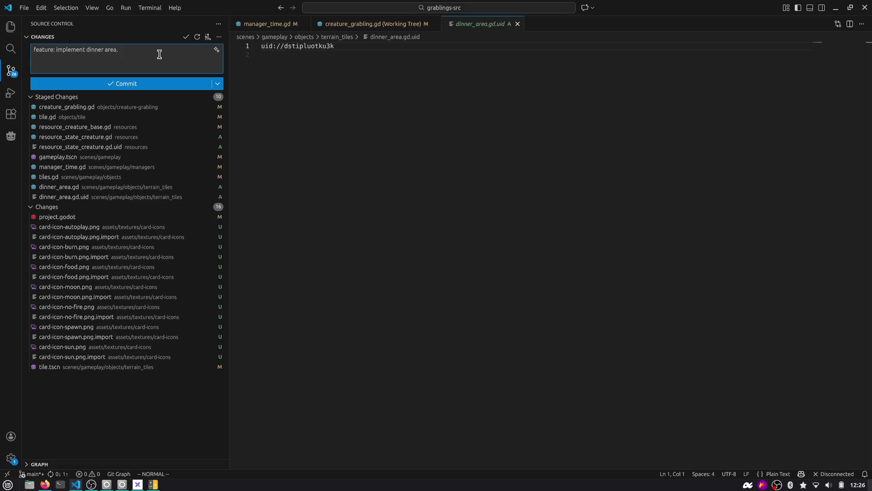
Write the commit body: at dinner time Grablings walk to the dinner area and consume food points inside it.
type("rablings inside the din")
type("ner area eat")
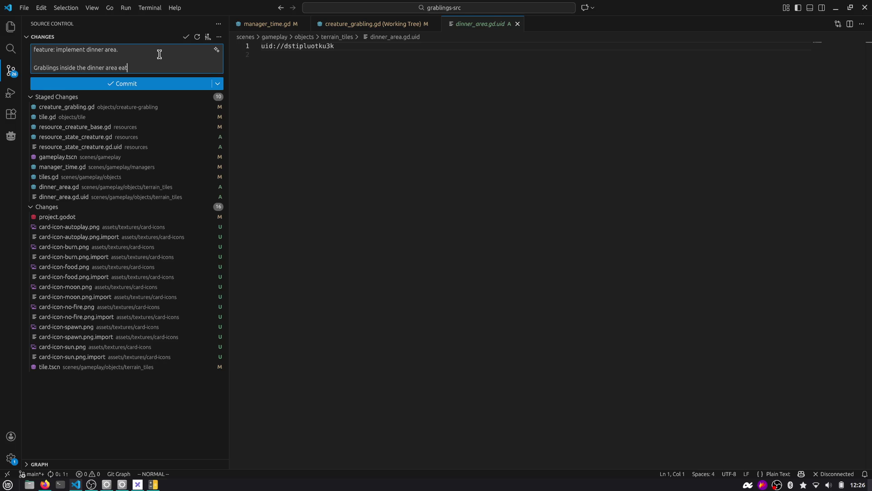
key("BackSpace")
key("BackSpace")
key("BackSpace")
type("consume")
key("Return")
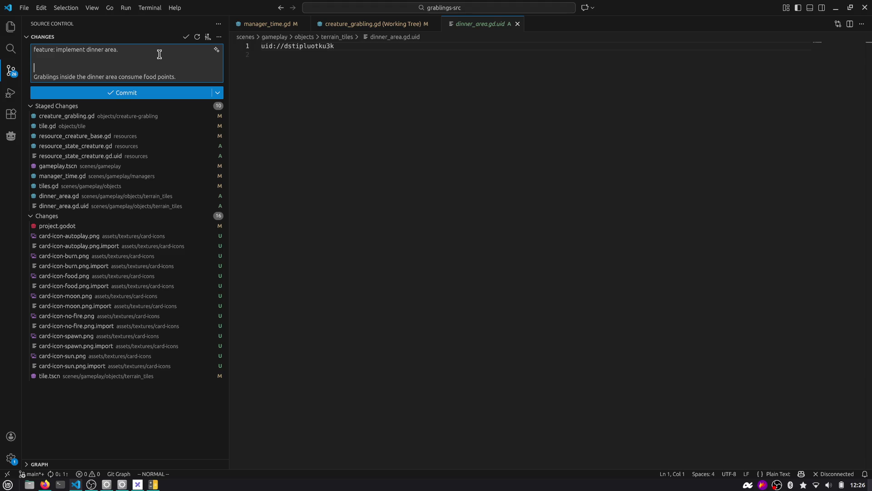
type("time, Grablings walk toward the dinenr")
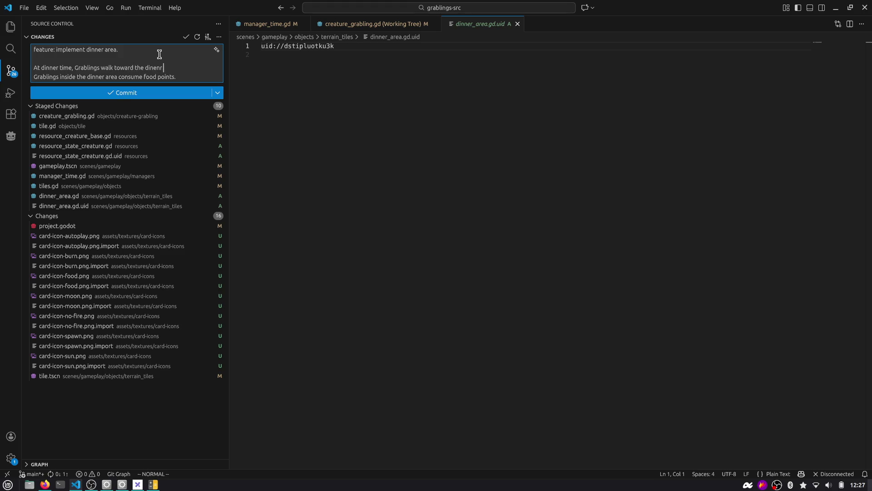
key("BackSpace")
key("BackSpace")
key("BackSpace")
type("ner area.")
left_click(89, 376)
Review and stage the tile.tscn and project.godot changes.
scroll(867, 188, "down", 10)
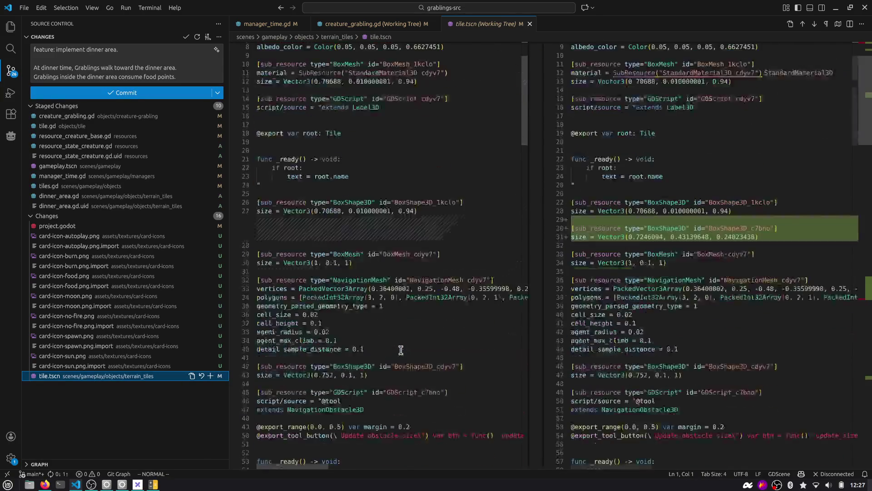
left_click_drag(867, 187, 847, 364)
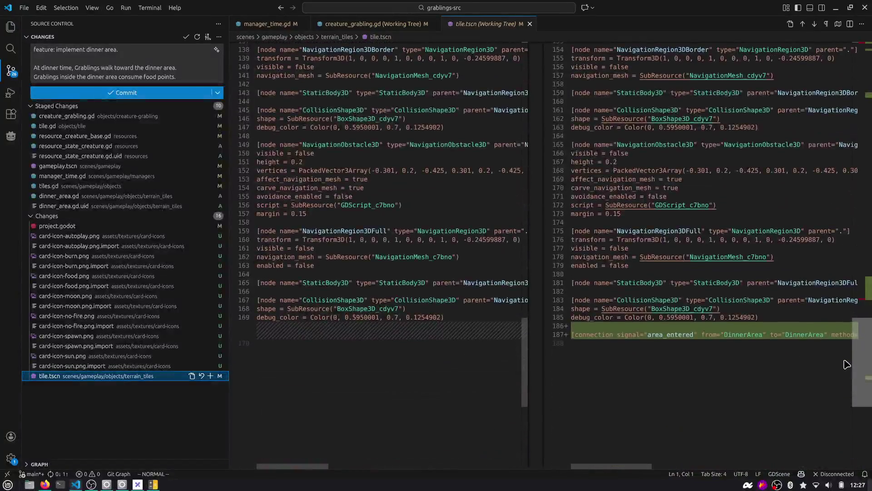
left_click(210, 376)
left_click(62, 237)
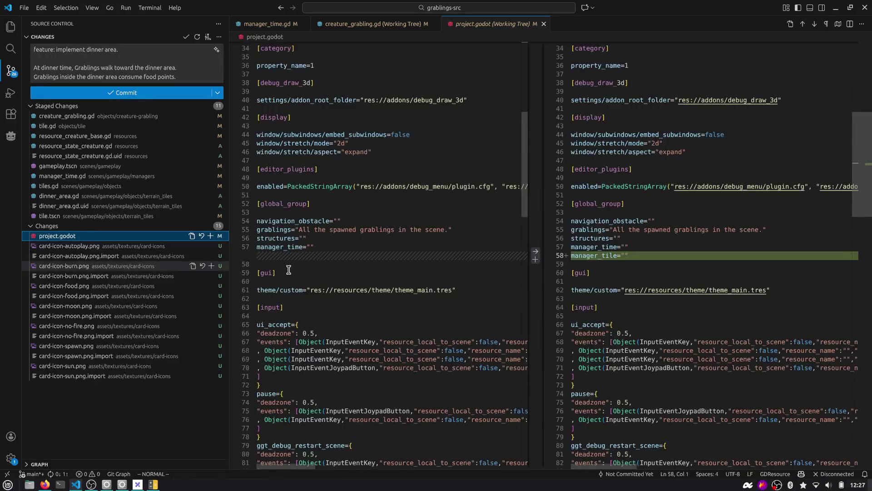
double_click(602, 255)
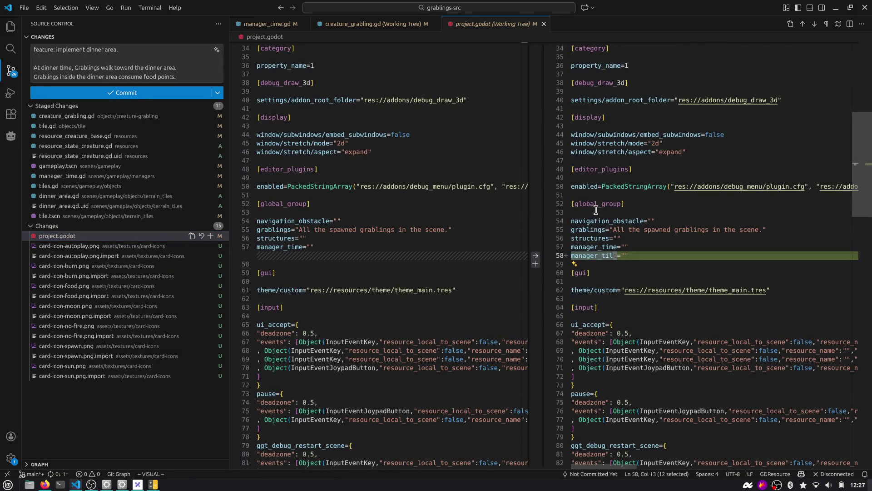
left_click(211, 236)
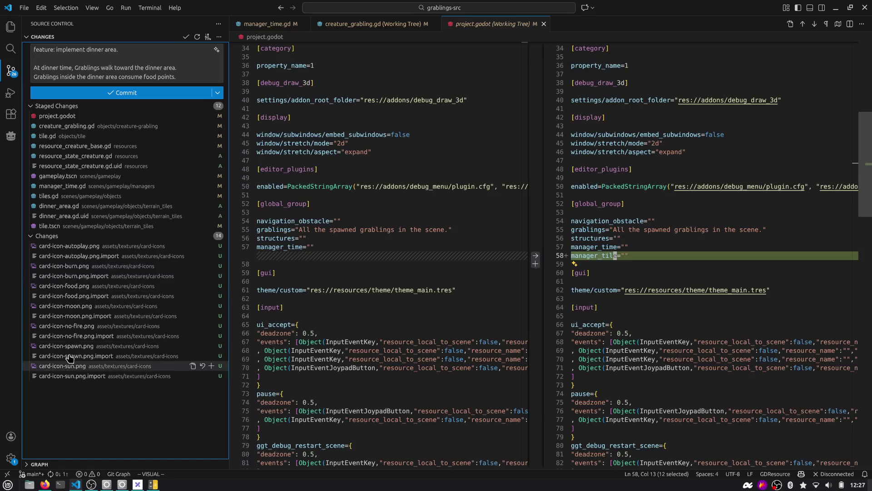
Commit all the staged dinner-area changes.
left_click(69, 235)
left_click(119, 93)
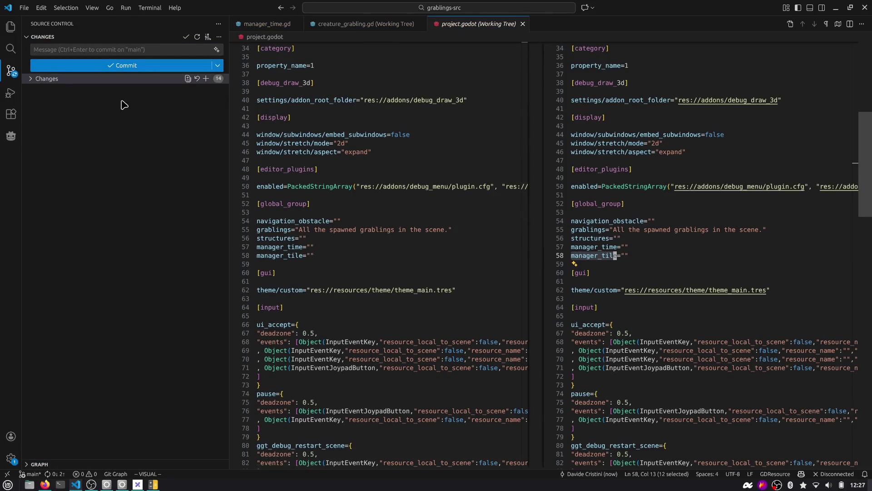
left_click(340, 120)
Run git push in VS Code's terminal, then clear the terminal.
key("ctrl+grave")
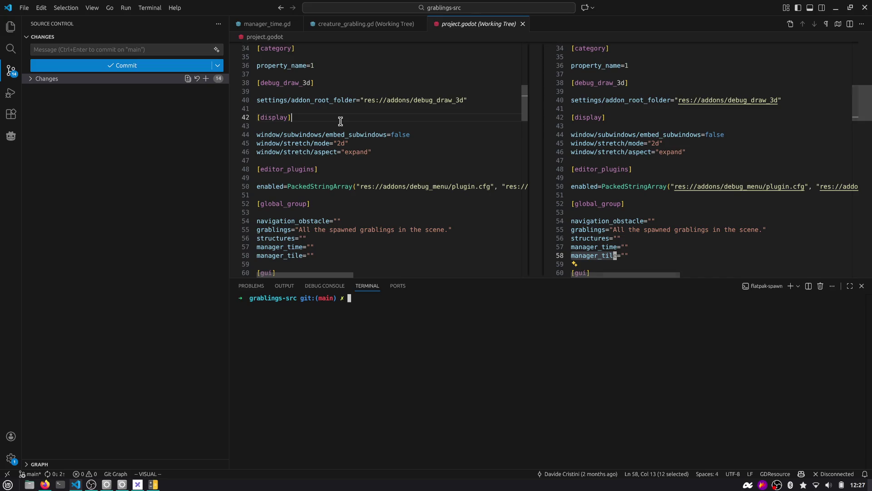
type("git push")
key("Return")
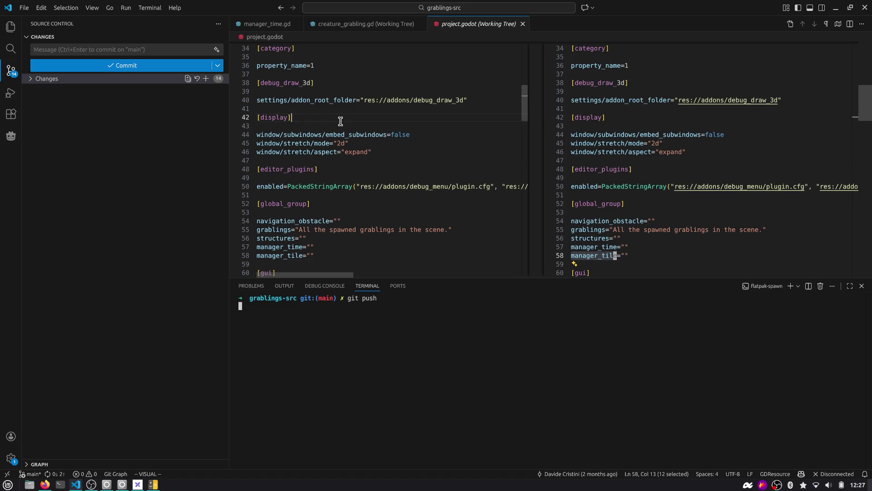
key("ctrl+l")
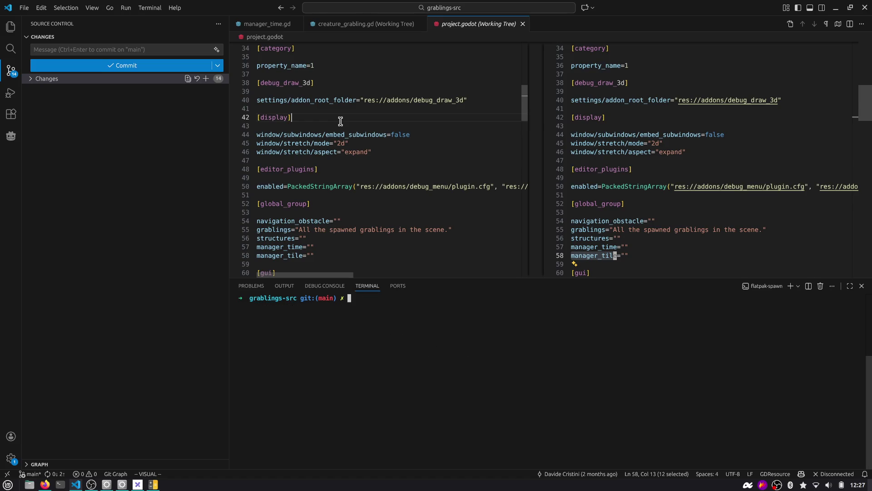
Close the diff tabs, hide VS Code and bring up the roadmap board in the browser.
key("ctrl+w")
key("ctrl+w")
left_click_drag(696, 10, 589, 89)
left_click(727, 78)
key("alt+Tab")
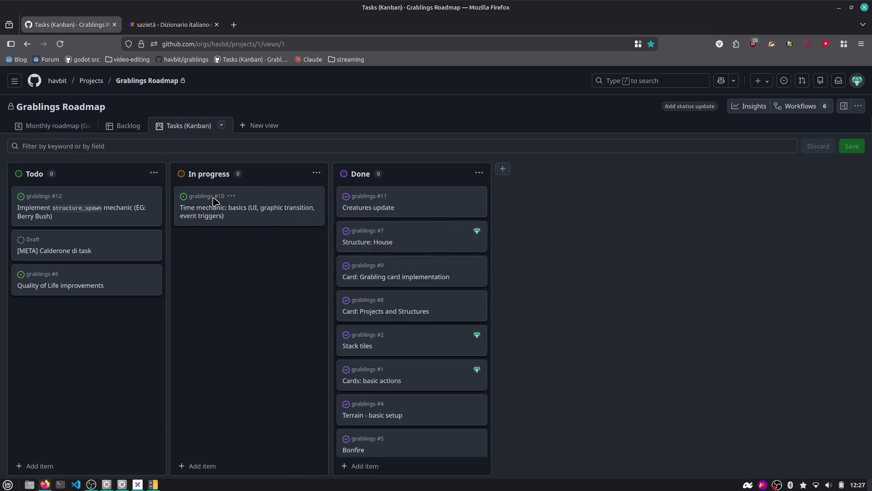
Open issue #10 'Time mechanic basics' and read through its checklist items.
left_click(222, 213)
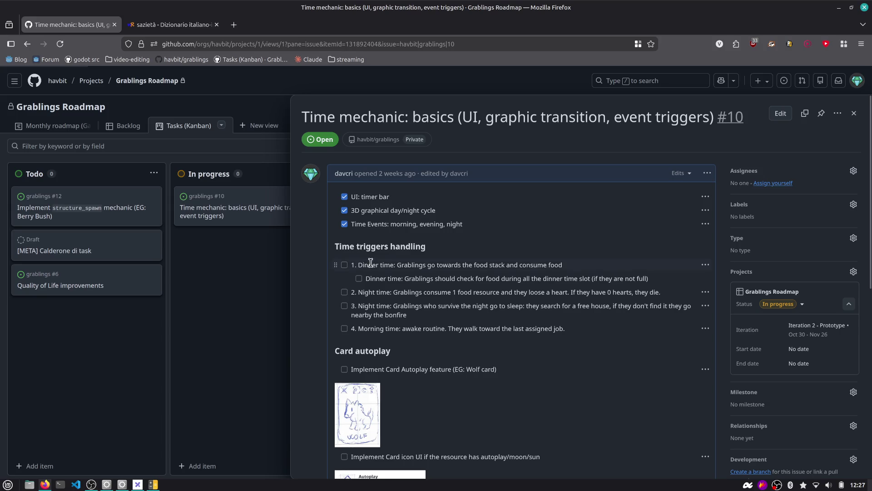
left_click_drag(400, 265, 557, 265)
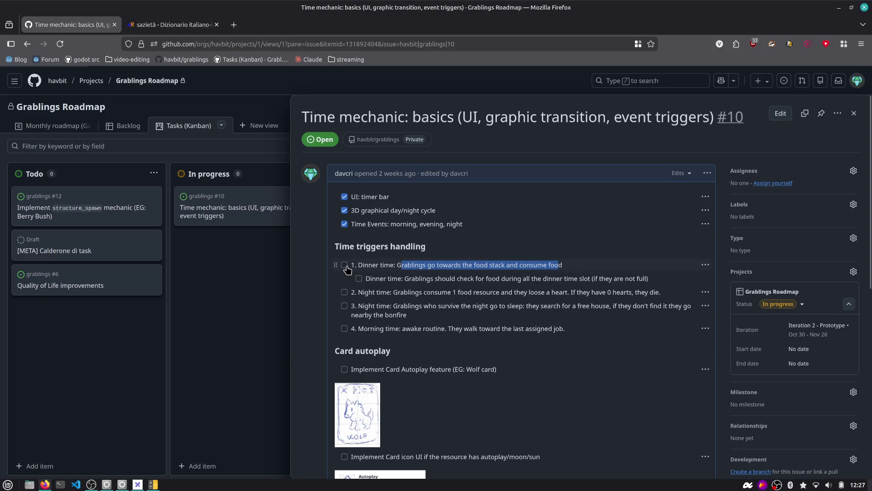
left_click_drag(376, 278, 655, 284)
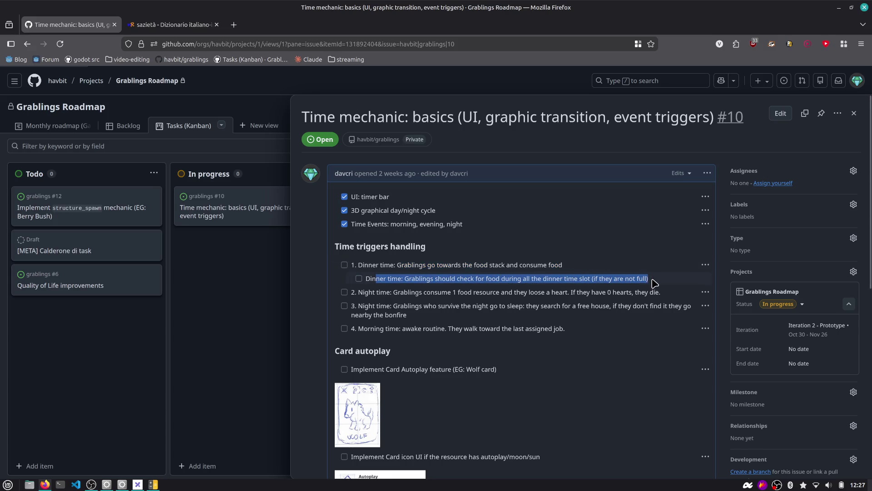
left_click_drag(393, 292, 401, 292)
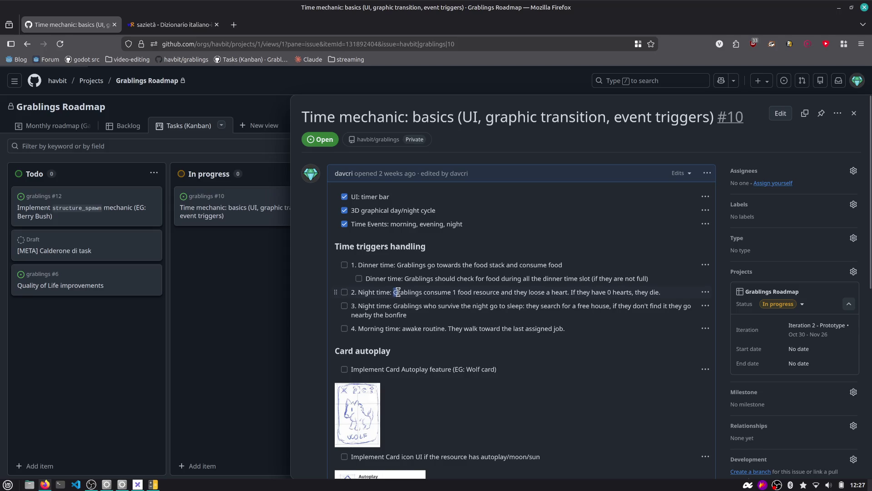
left_click_drag(591, 292, 668, 293)
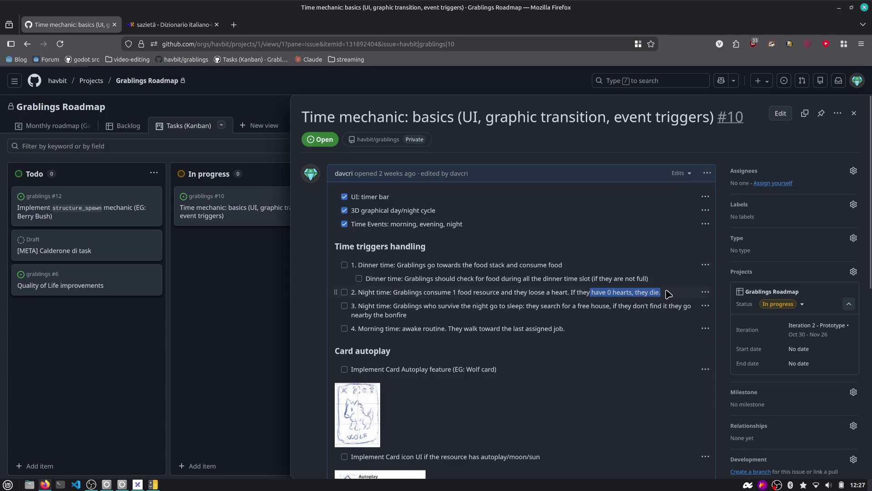
Edit the issue description, renaming item 2 from Night to Dinner and ticking its box.
left_click(707, 173)
left_click(716, 230)
double_click(364, 289)
type("Dinner")
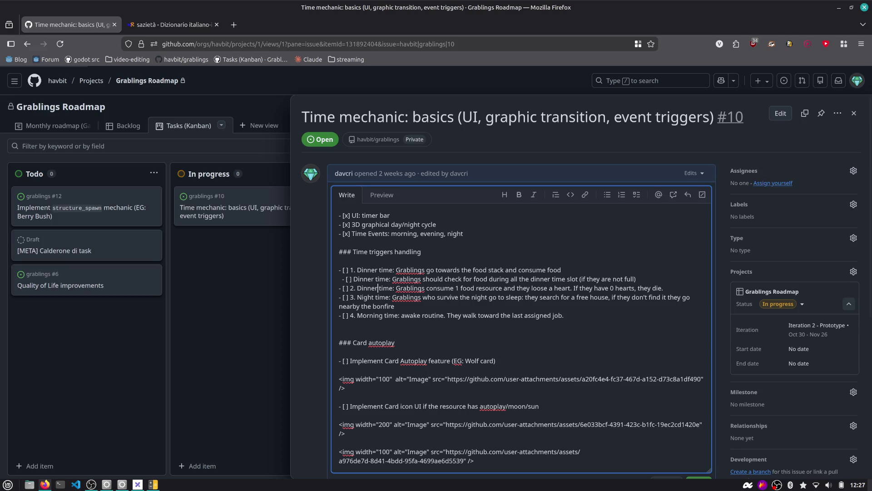
type("x")
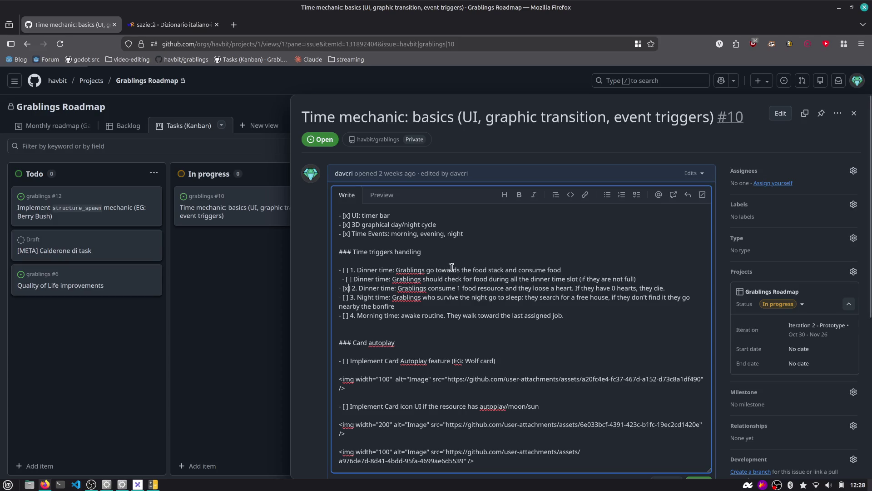